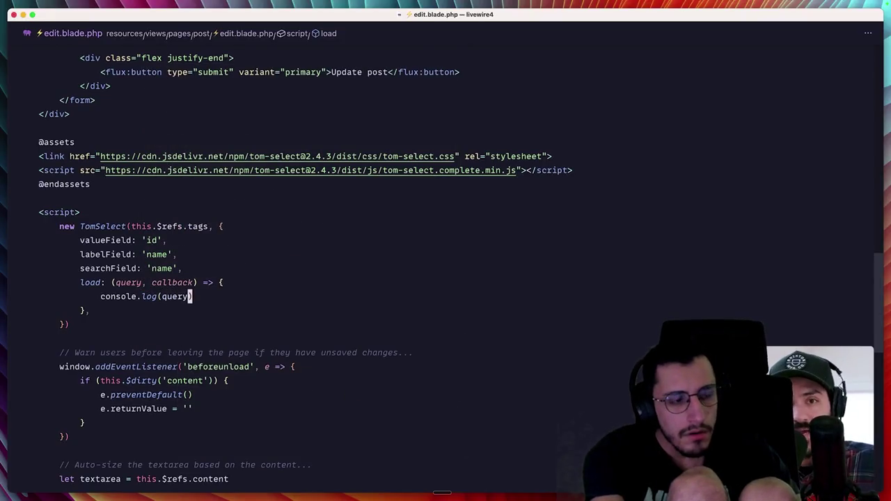
Step: Switch from Cursor to Google Chrome through the Raycast launcher and bring up the DevTools console
key("alt+space")
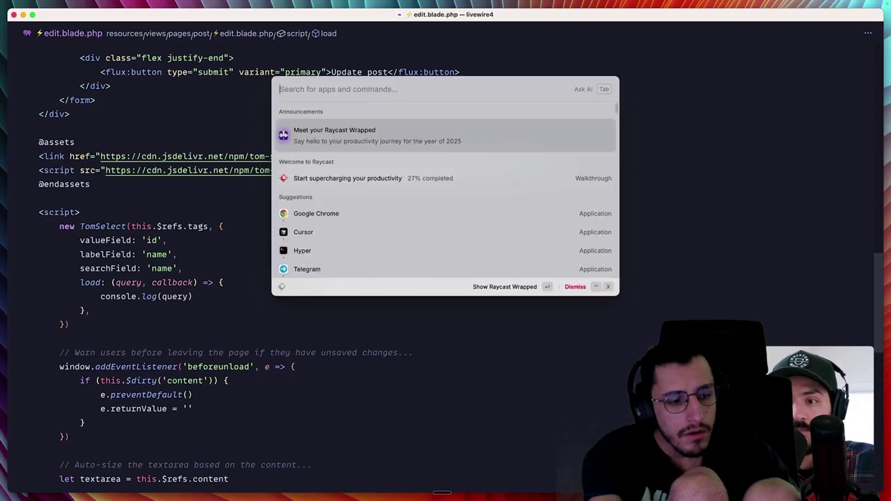
type("chrome")
key("Return")
key("super+alt+j")
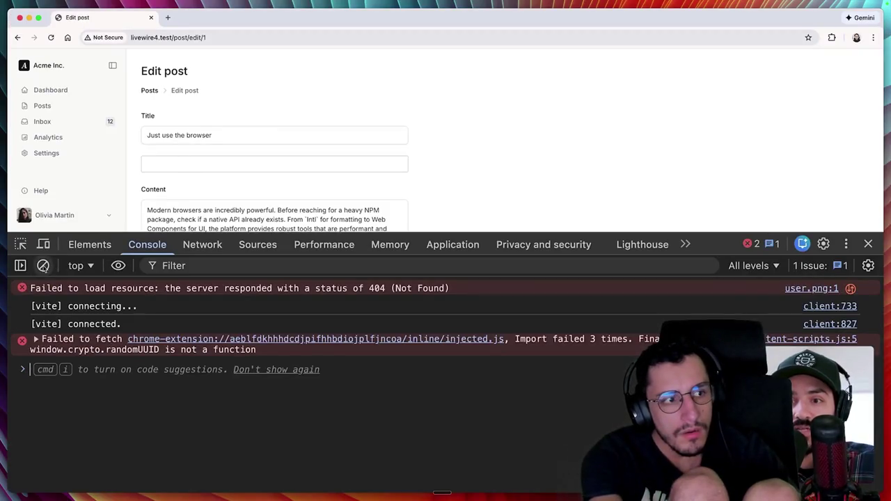
Step: Clear the console, confirm searching 'li' logs 'li', then close DevTools and return to Cursor
key("super+k")
type("li")
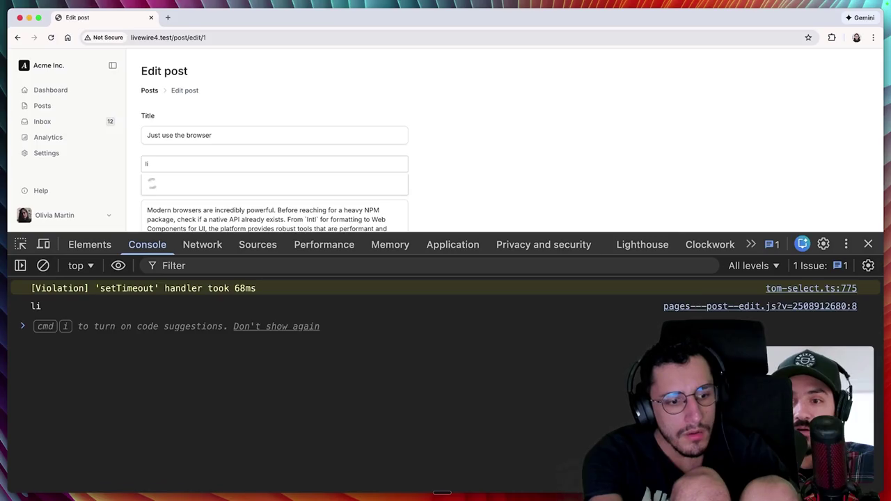
double_click(30, 307)
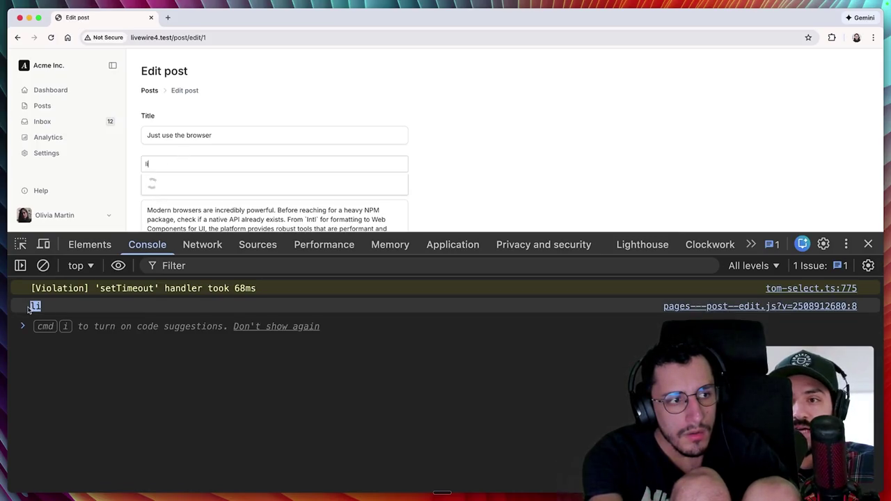
left_click(47, 340)
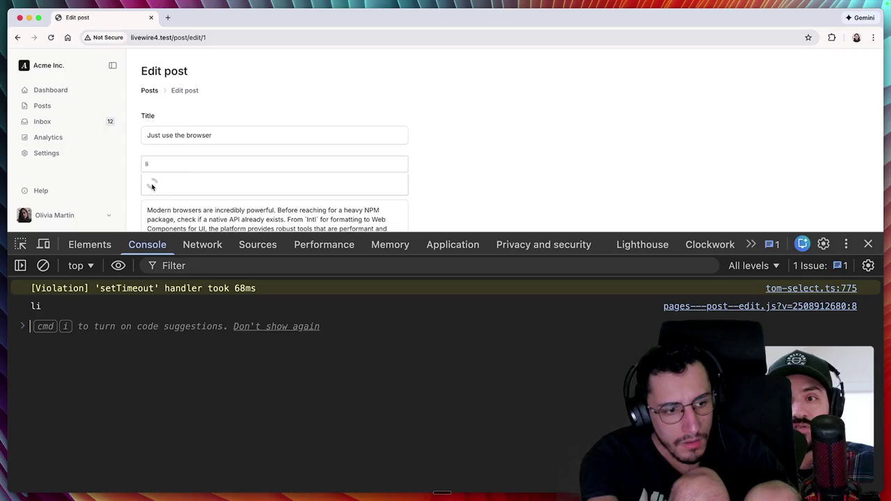
key("super+alt+i")
key("super+Tab")
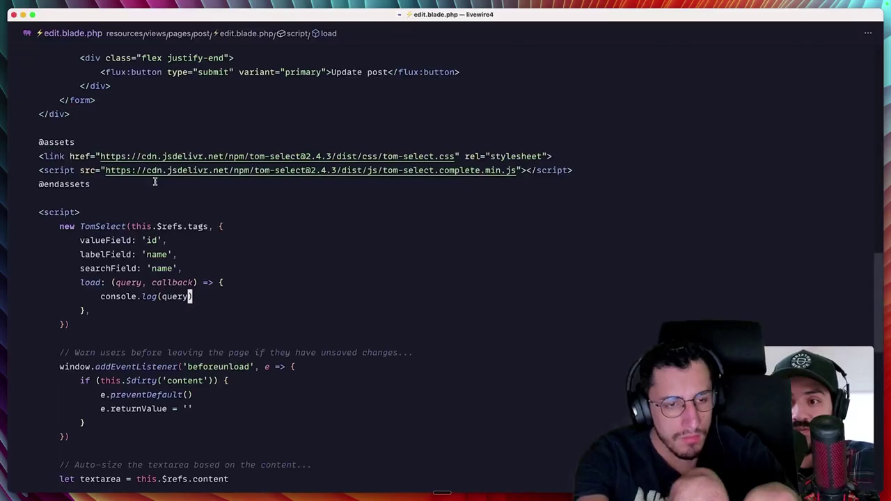
Step: Remove console.log(query), trying fetch, await and async drafts before clearing them
key("super+BackSpace")
type("fetch()")
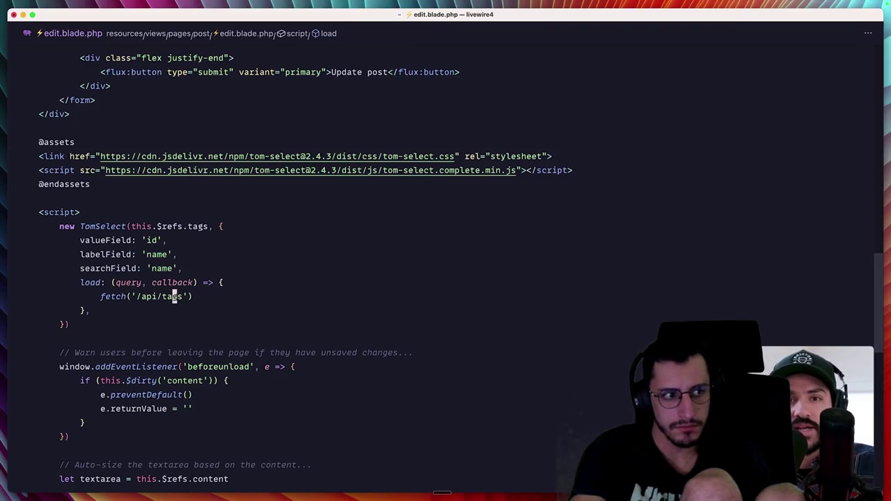
key("super+BackSpace")
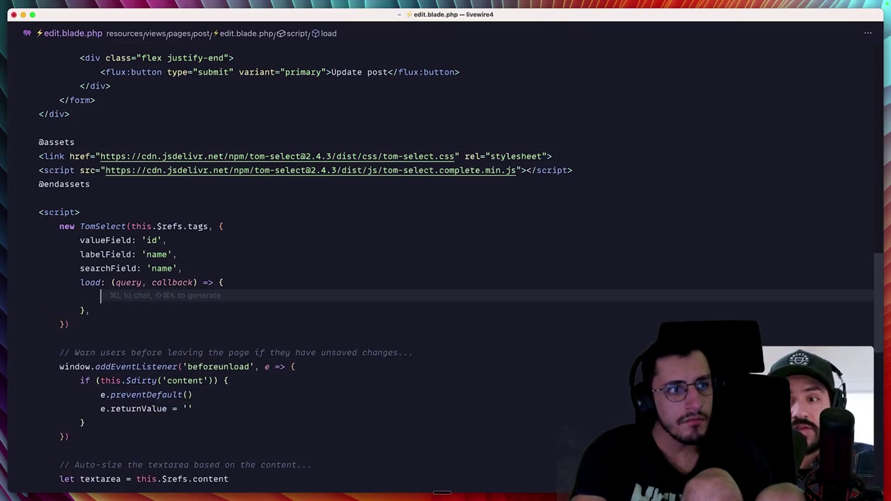
type("this.getTags()")
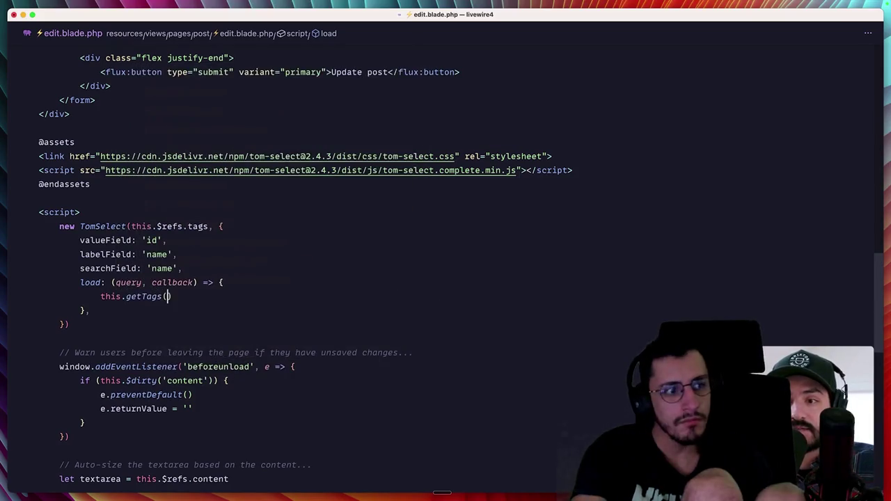
key("super+Left")
type("await")
key("super+Left")
type("let results =")
key("super+BackSpace")
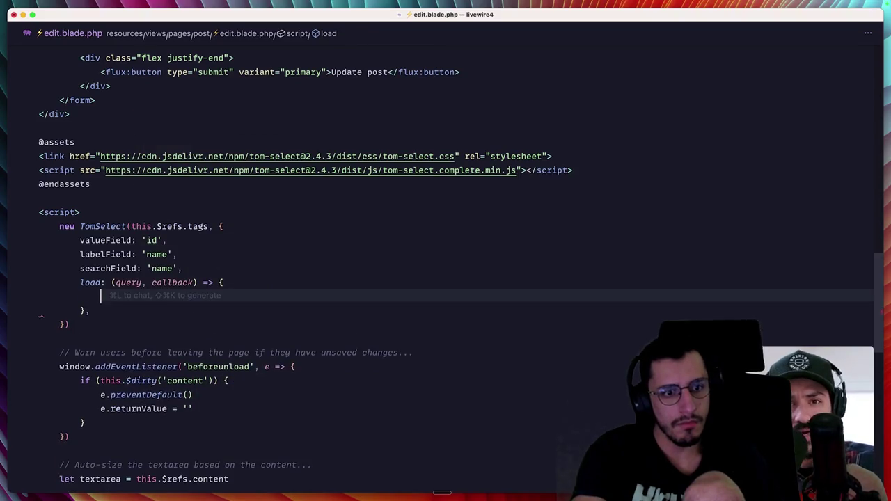
left_click(109, 282)
type("async")
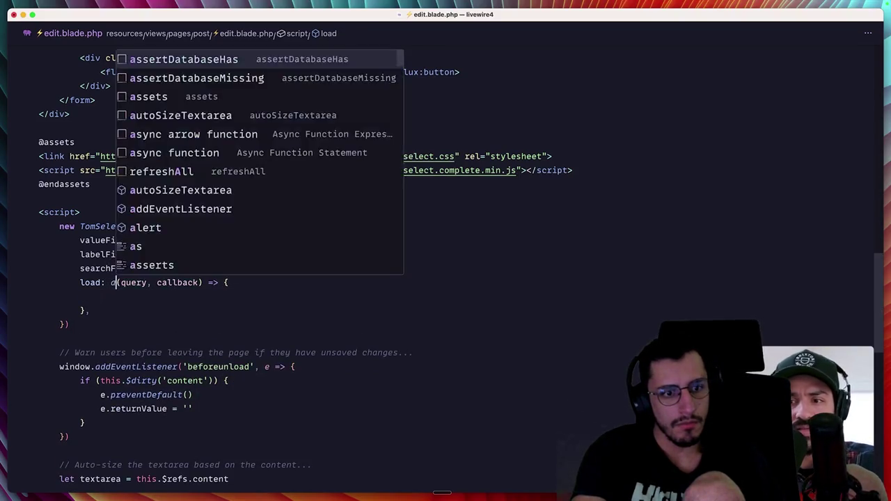
key("alt+BackSpace")
key("Down")
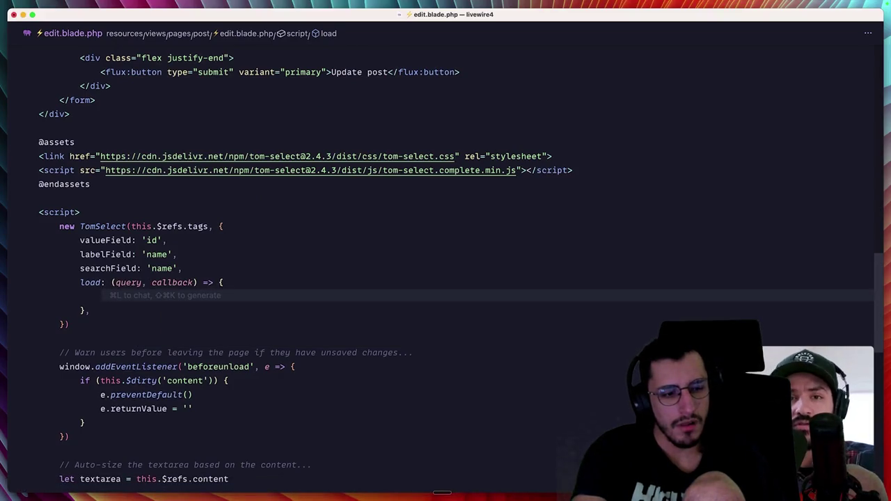
Step: Write this.getTags(query).then(tags => { callback(tags) }).catch(() => { callback() }) in the load callback
type("this.getTags()")
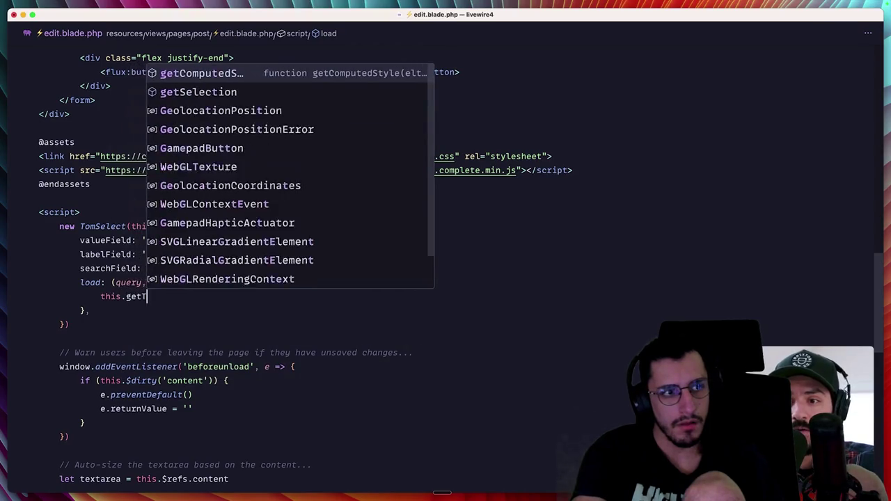
key("Left")
type("query")
key("Right")
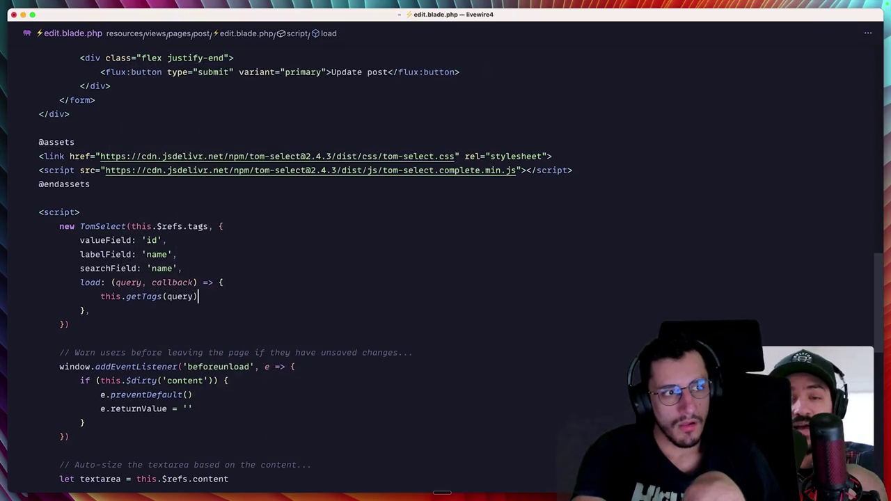
key("Return")
type(".then()")
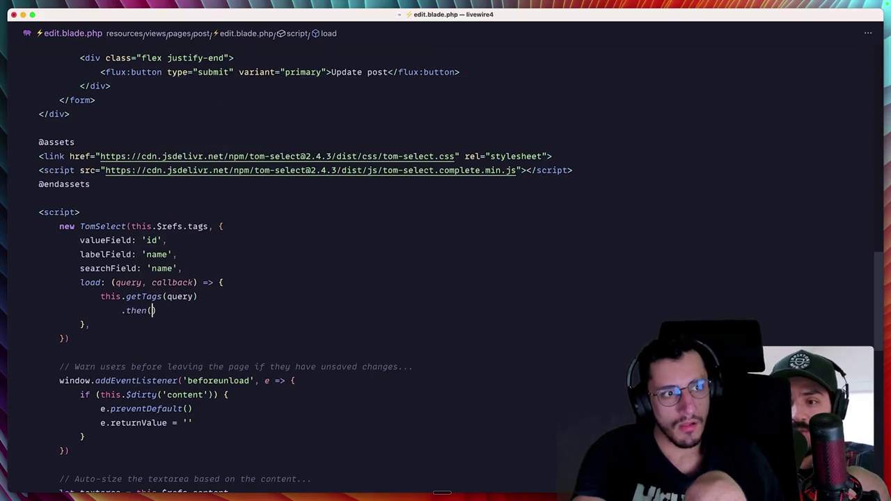
type("tags => {")
key("Return")
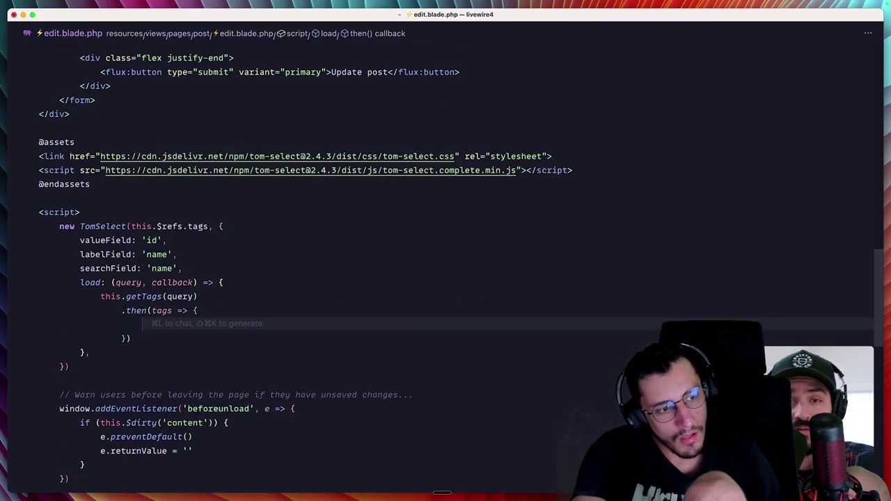
type("callback(tags")
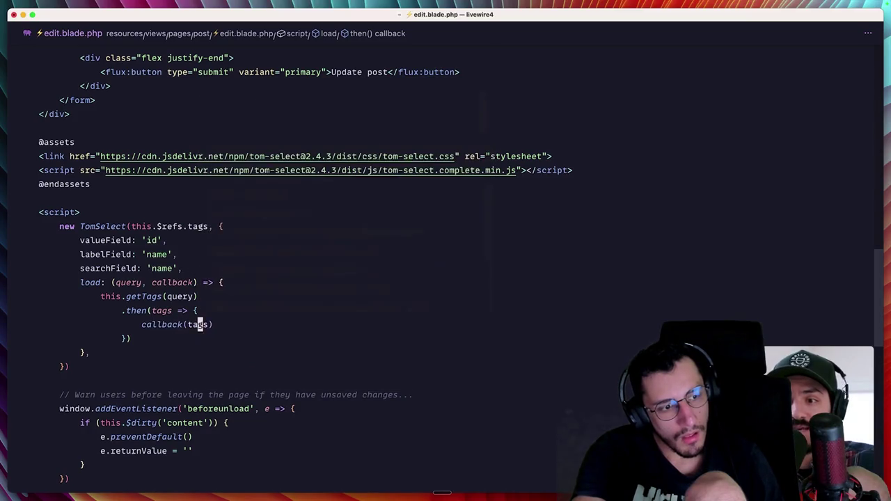
type(").ca")
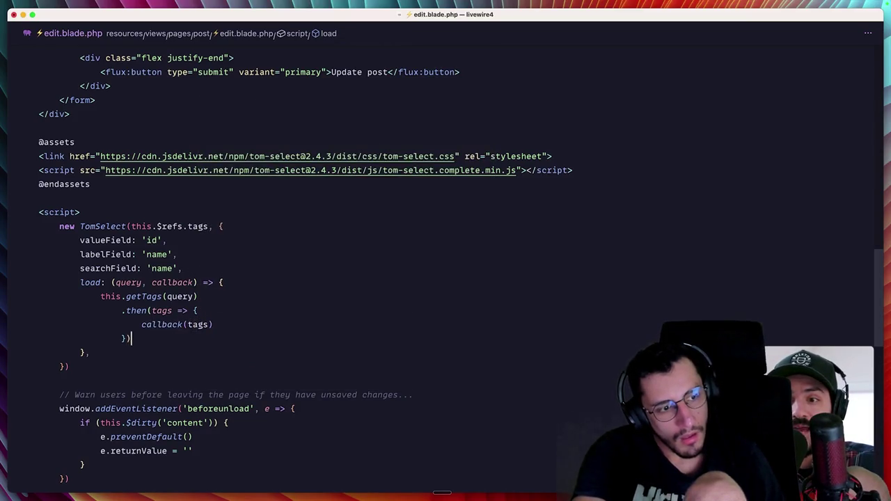
type("tch()")
type("() => {")
key("Return")
type("callback()")
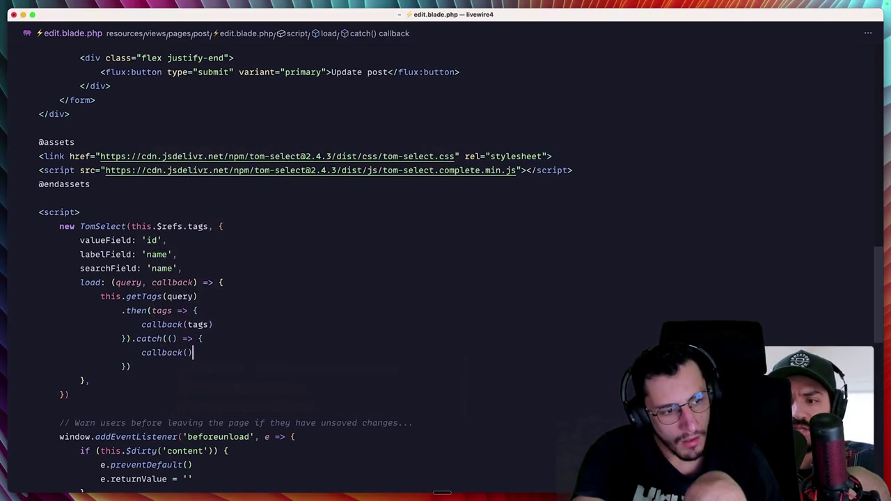
Step: Switch to Chrome and search 'Li', then 'L', in the tags field to see suggestions
key("alt+space")
key("Return")
type("Li")
key("BackSpace")
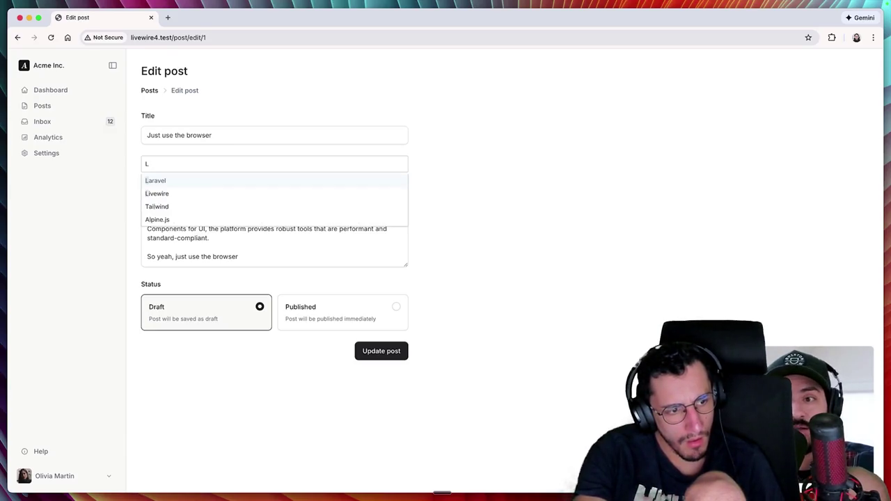
Step: Add Livewire, Tailwind and Alpine.js as tags from the 'L' suggestions, then return to Cursor
key("Return")
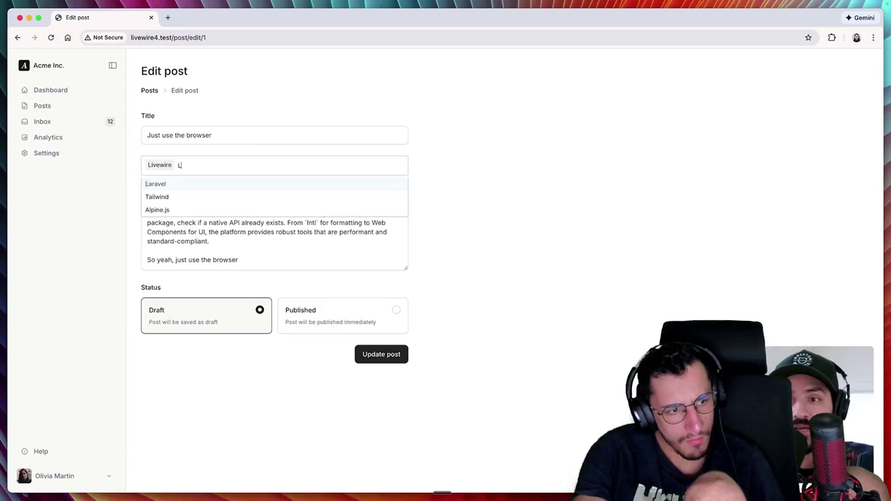
key("Down")
key("Return")
key("Down")
key("Return")
left_click(425, 163)
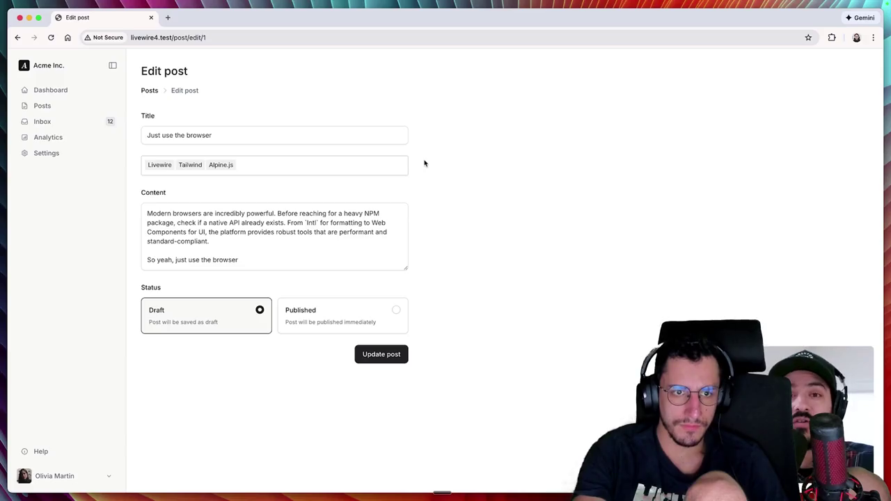
key("super+Tab")
scroll(424, 159, "up", 15)
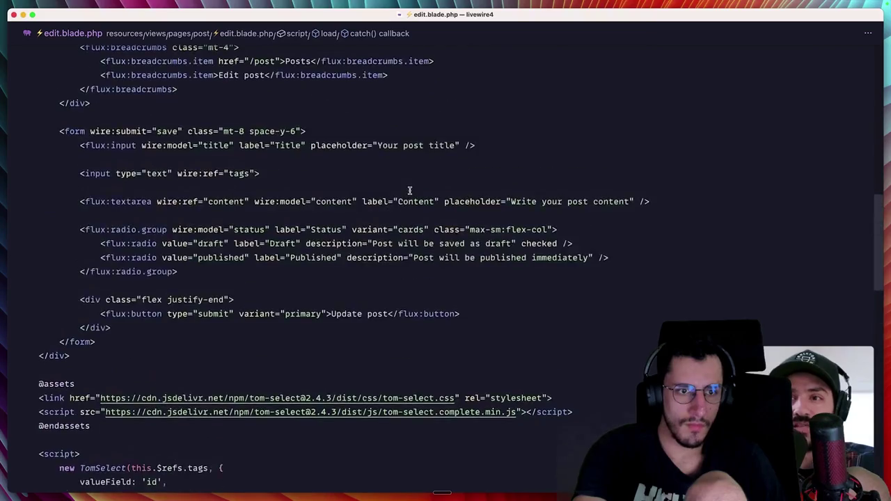
Step: Review the getTags method, its #[Json] attribute and the this.getTags(query) call
left_click(395, 152)
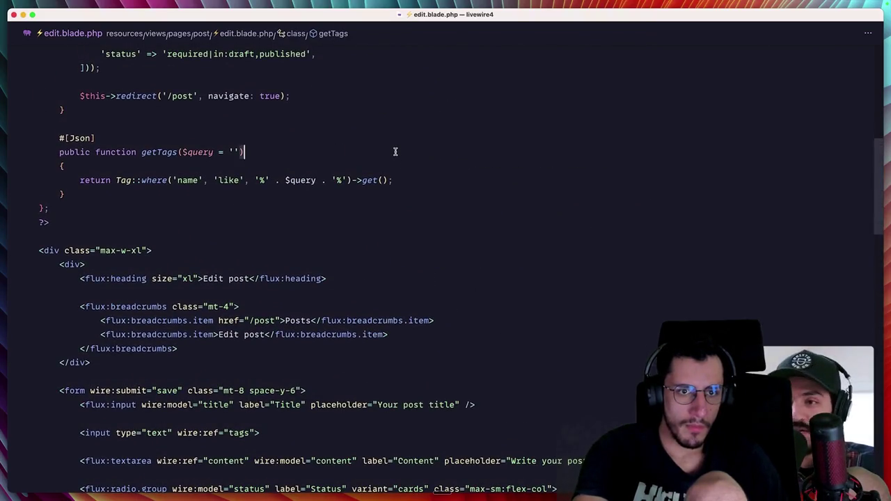
triple_click(82, 138)
double_click(95, 179)
scroll(161, 221, "down", 2)
scroll(161, 220, "down", 10)
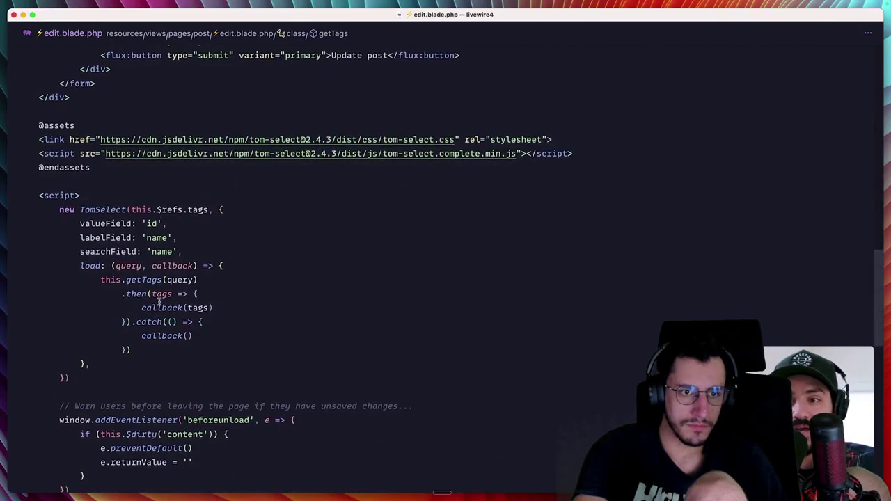
left_click_drag(102, 280, 198, 280)
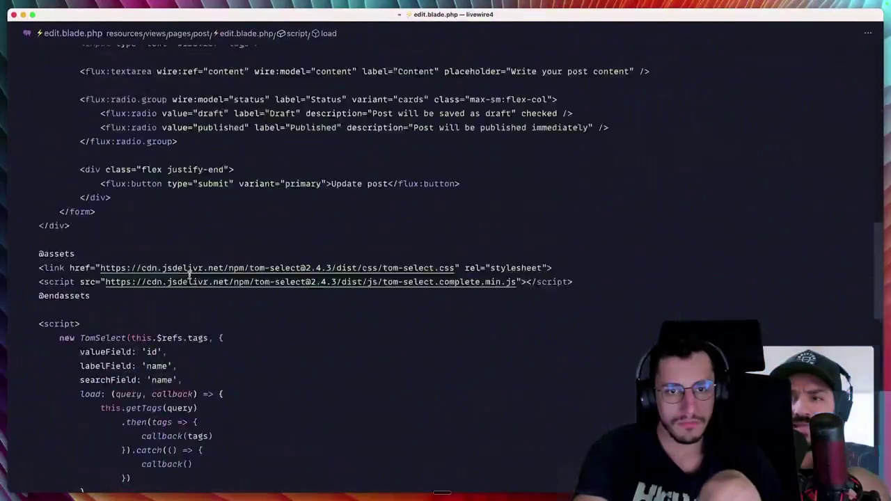
scroll(188, 275, "up", 10)
Step: Add Validator::make(['foo' => ''], ['foo' => 'required'])->validate(); at the top of getTags, importing the Validator facade
left_click(188, 177)
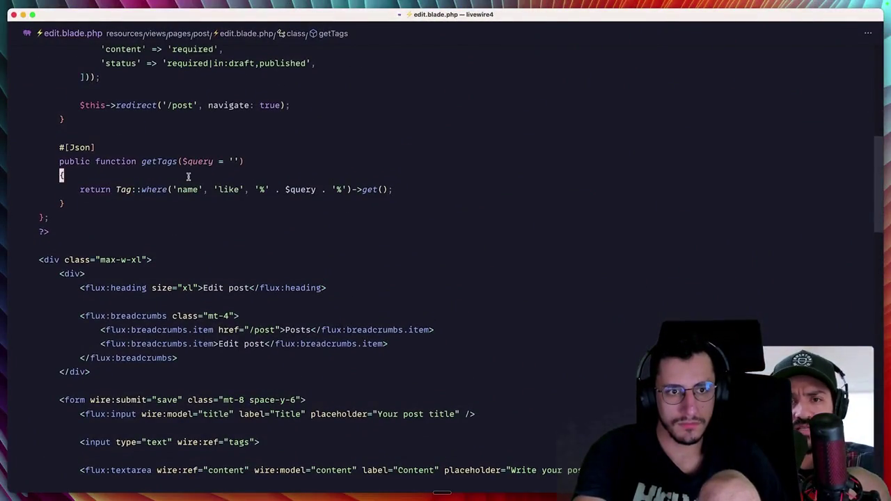
key("Return")
type("Validato")
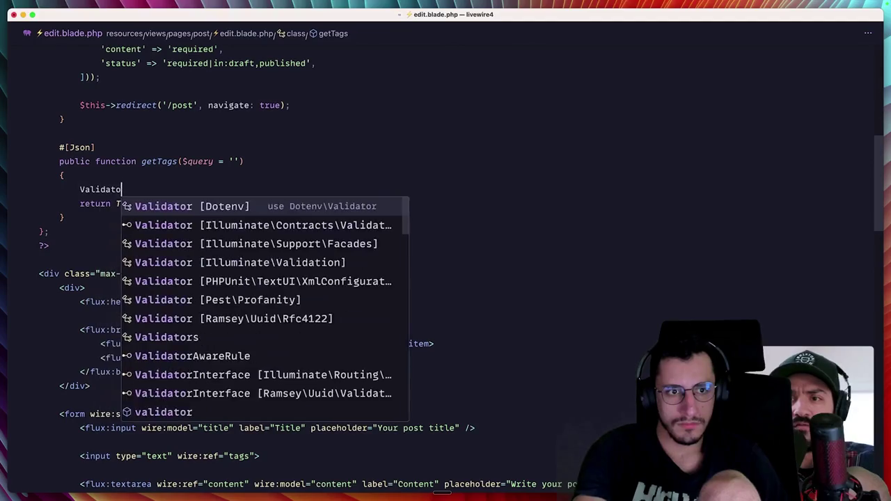
key("ctrl+space")
key("Down")
key("Down")
key("Down")
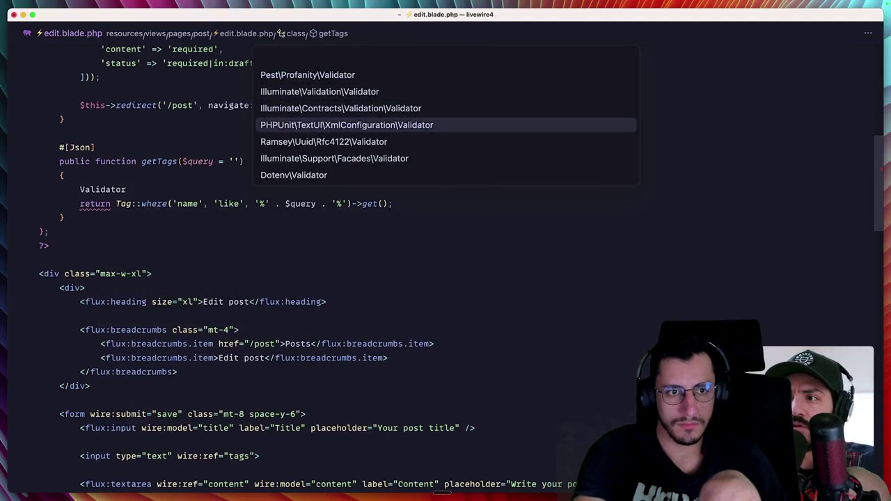
key("Down")
key("Down")
key("Return")
type("::mak")
key("Return")
type("['foo' => ''], ")
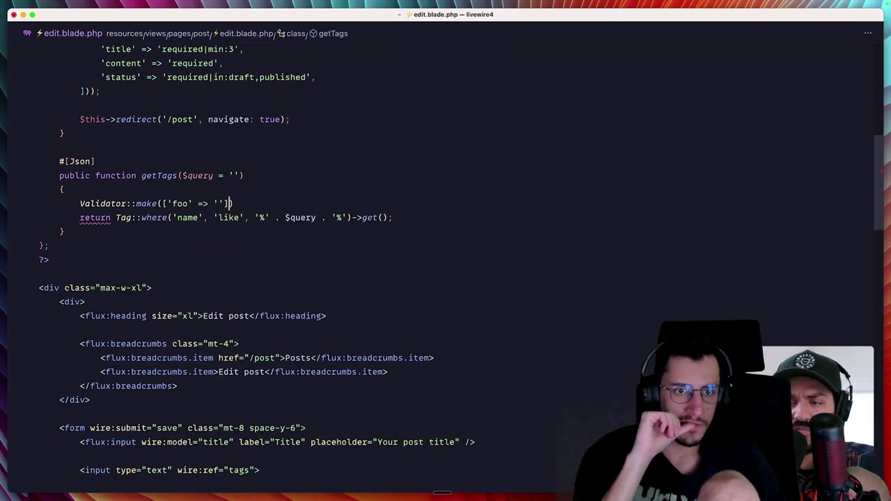
type("['foo' => ")
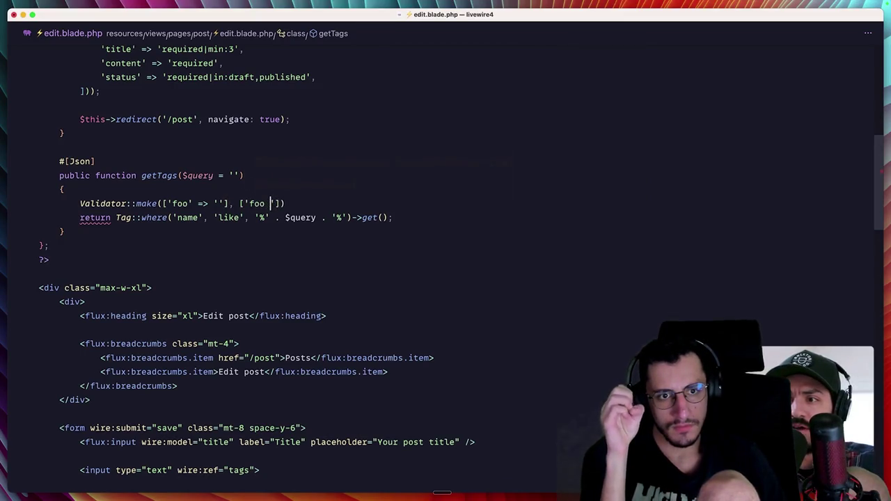
type("'required'])")
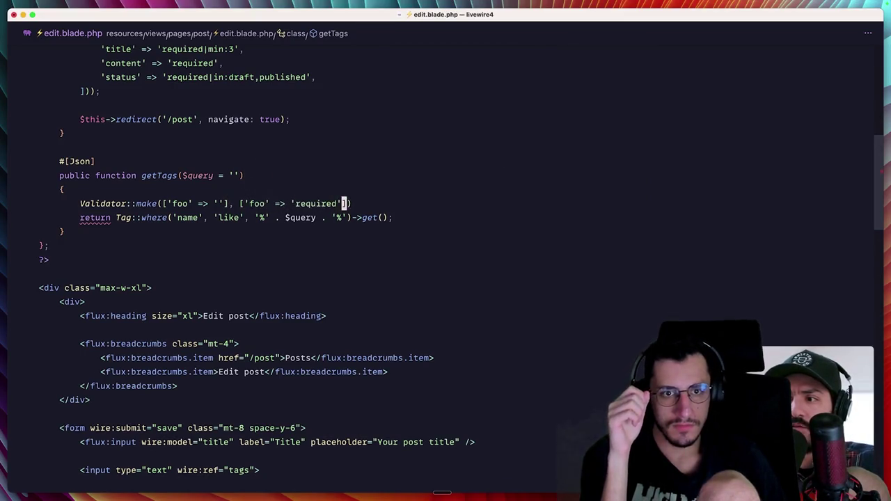
type("->val")
key("Down")
key("Return")
type(";")
key("Return")
key("Up")
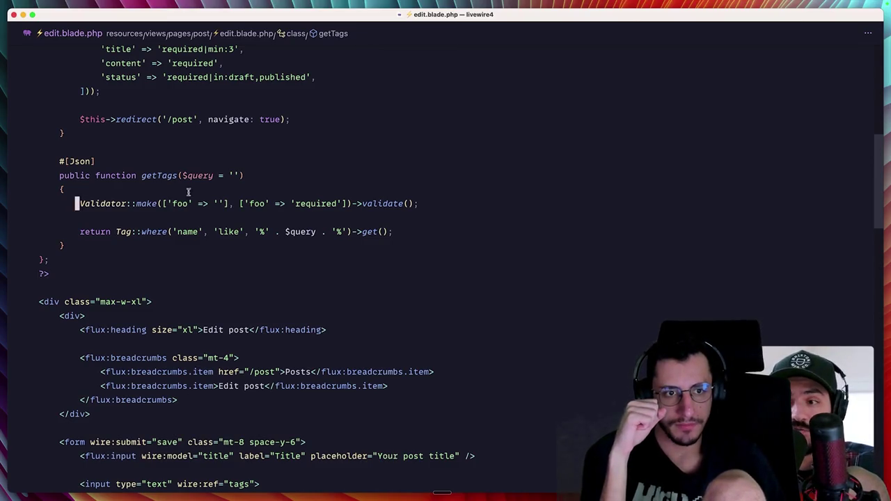
Step: Make catch take { status, errors } and console.log(status, errors), then switch to Chrome
scroll(188, 193, "down", 15)
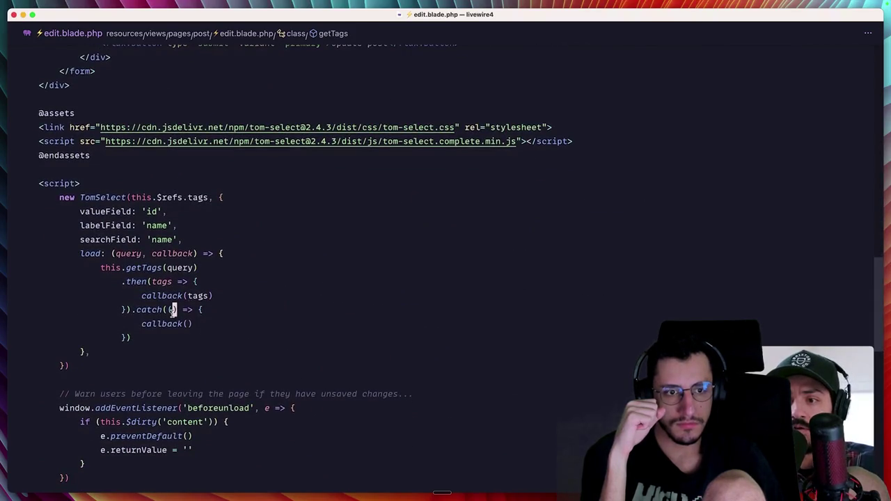
left_click(172, 310)
type("status, ")
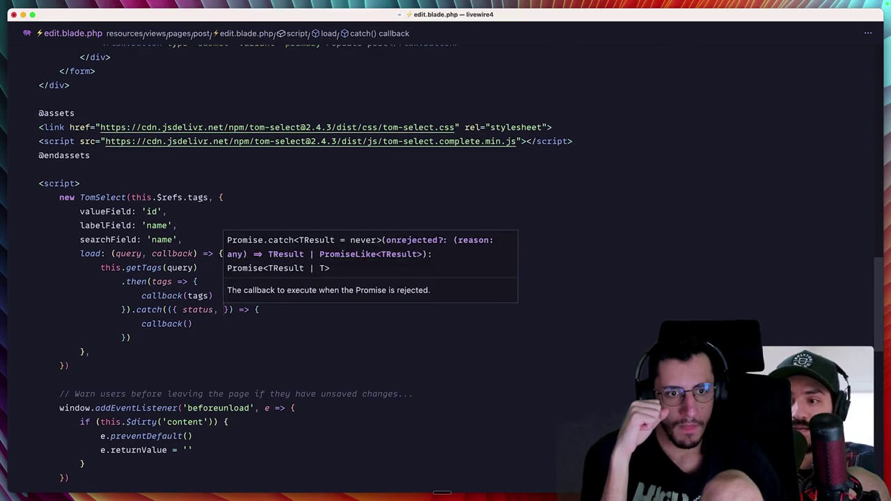
type("errors")
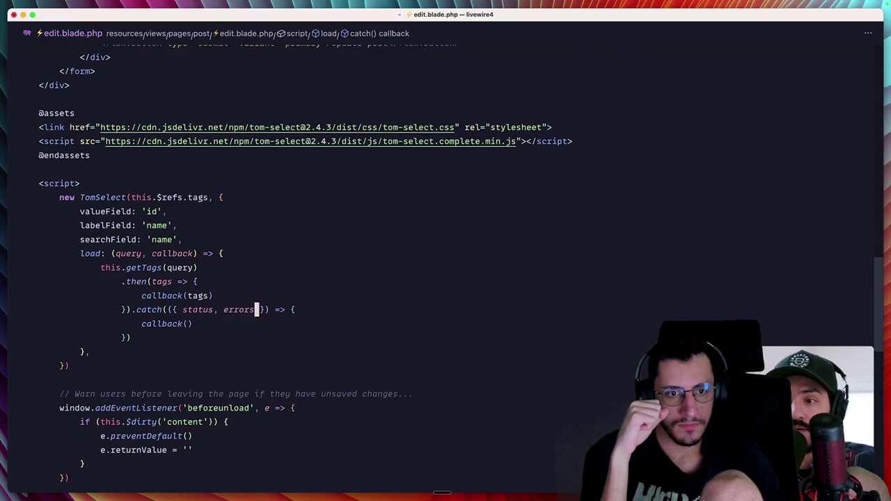
key("super+Return")
type("console.log(status, errors")
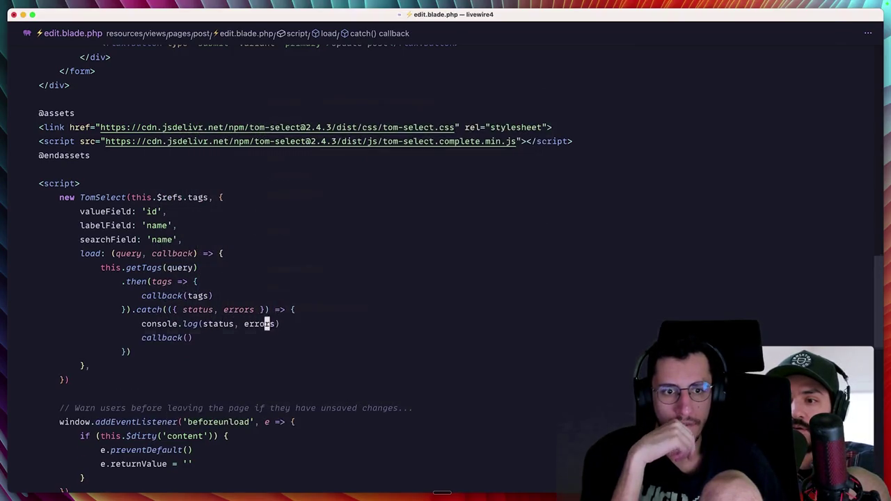
key("super+space")
key("Return")
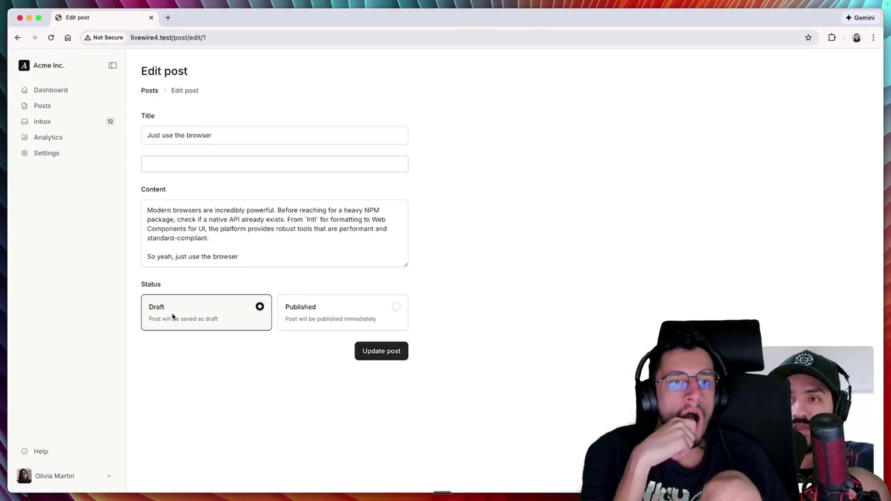
Step: Clear the console, trigger a tags search, and expand the logged 422 'The foo field is required.' error
key("super+alt+j")
left_click(43, 265)
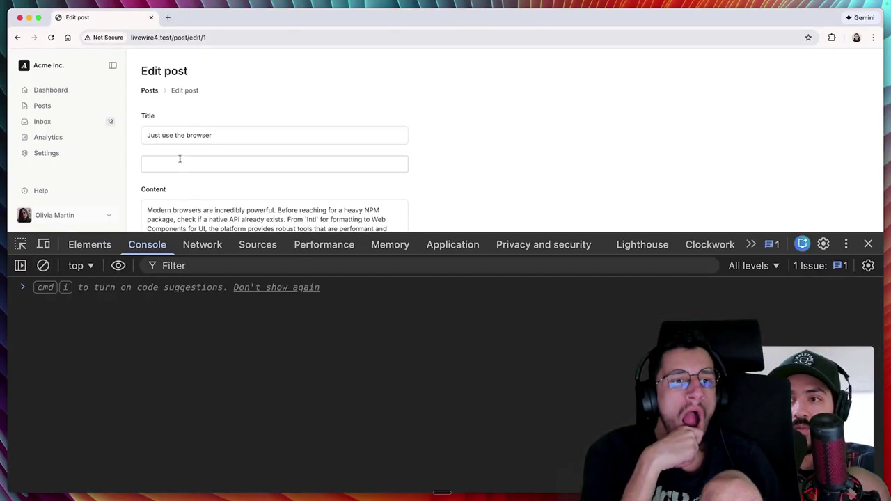
left_click(146, 164)
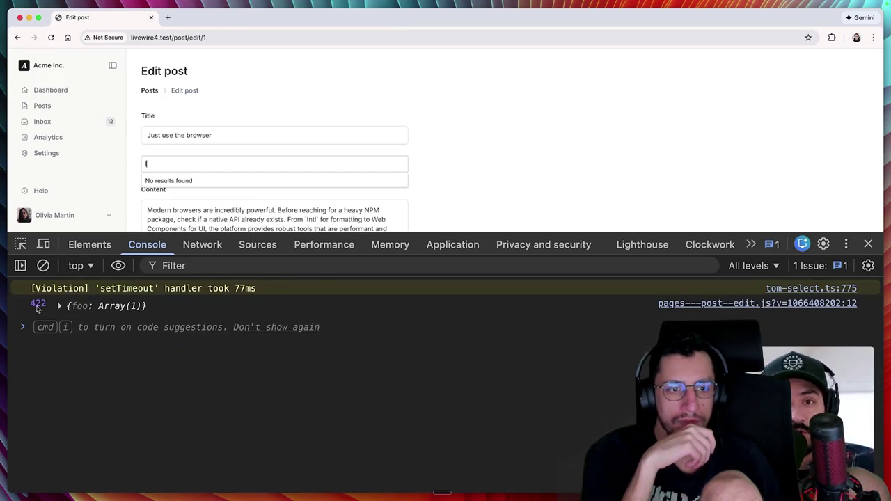
left_click(59, 307)
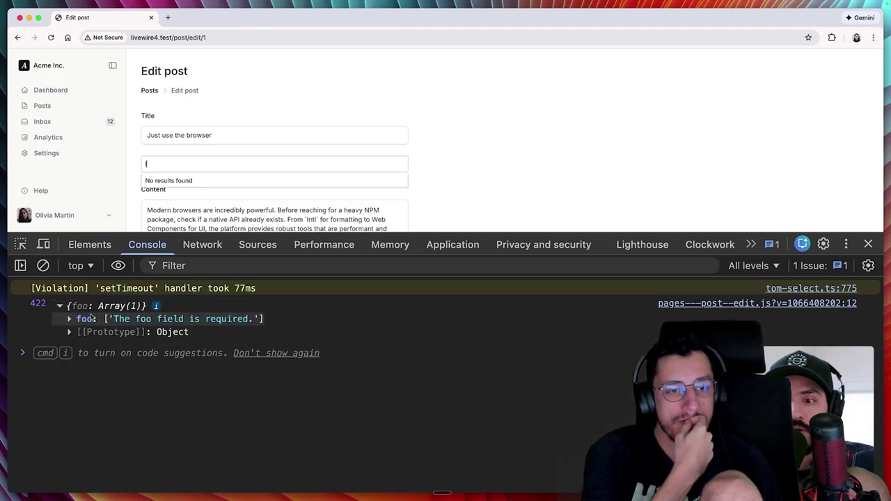
key("super+Tab")
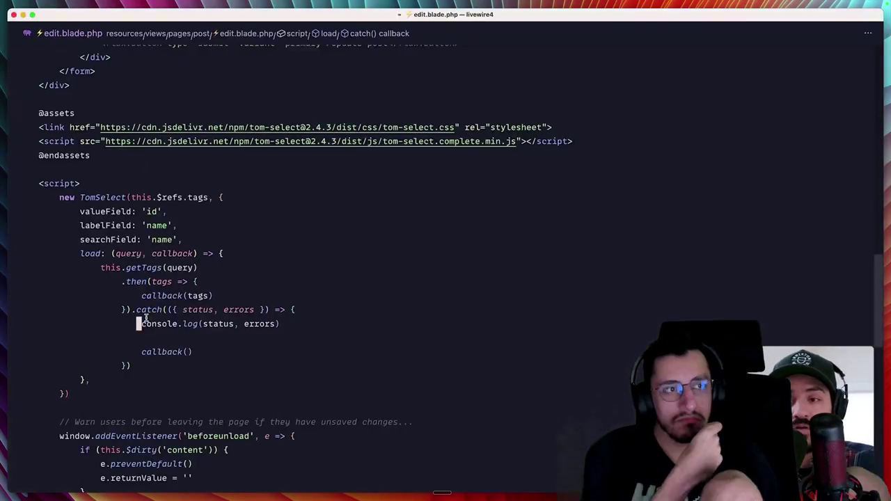
Step: Delete the console.log(status, errors) line and the catch parameters, leaving only callback(), then return to the browser
double_click(173, 324)
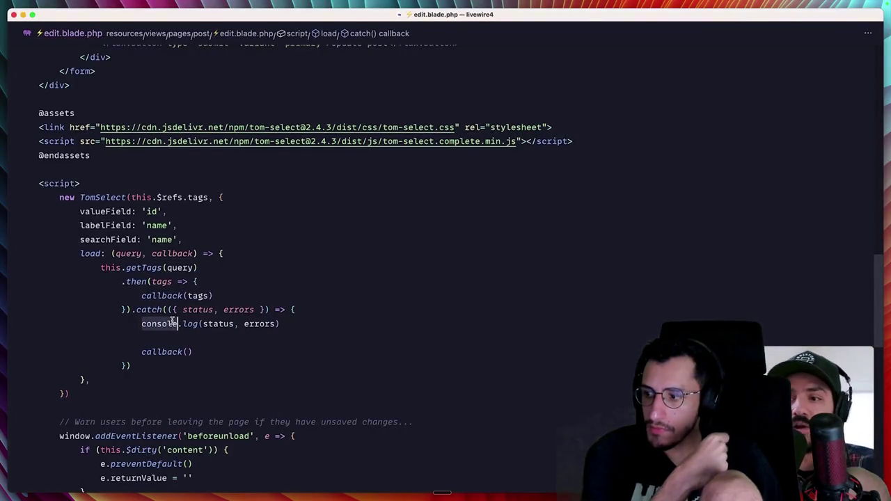
key("super+shift+k")
key("super+shift+k")
left_click(168, 310)
key("BackSpace")
key("super+space")
key("super+Tab")
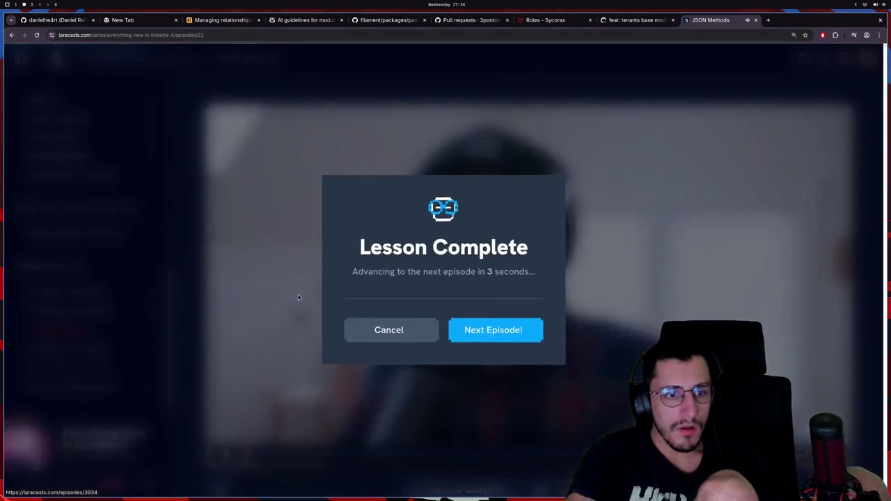
Step: Move on to the JavaScript Actions episode and play it full screen
left_click(499, 327)
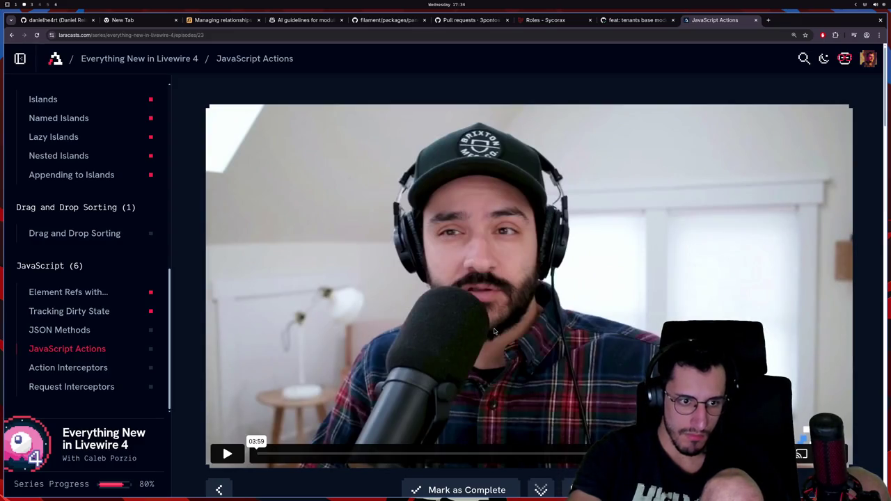
left_click(233, 454)
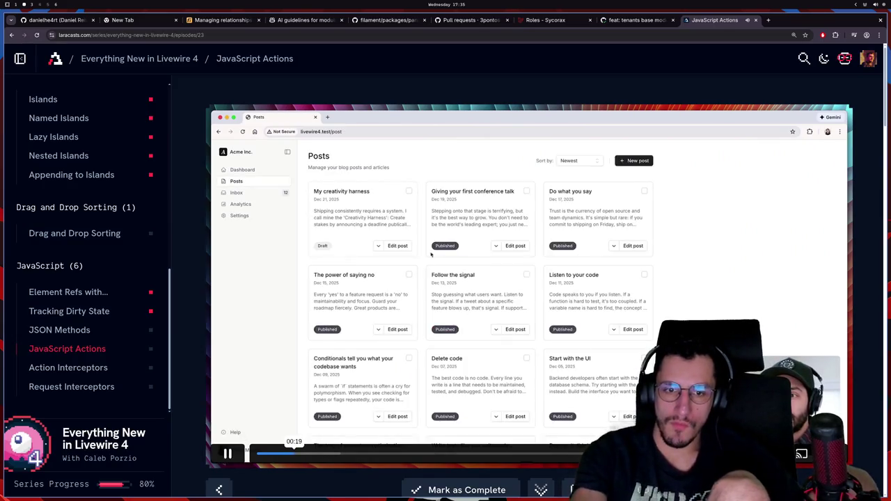
key("f")
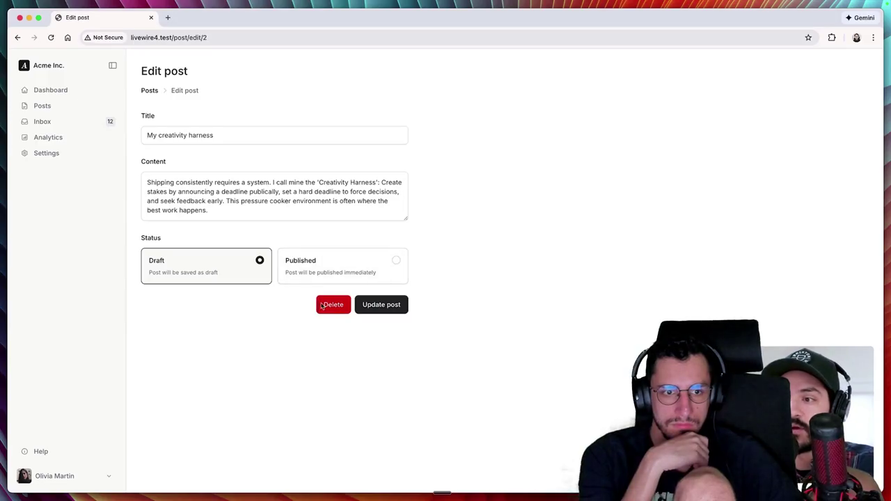
Step: Click the Delete button twice to test the 'Are you sure?' prompt, then return to Cursor
left_click(332, 304)
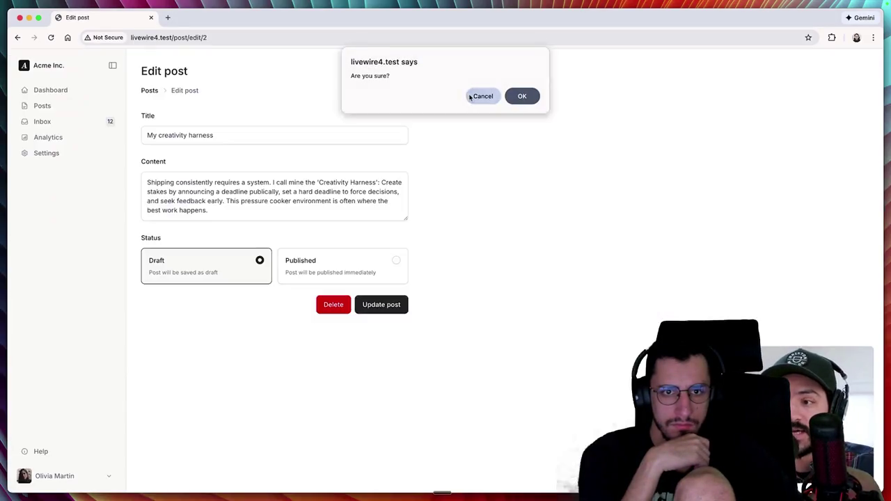
left_click(473, 96)
left_click(333, 304)
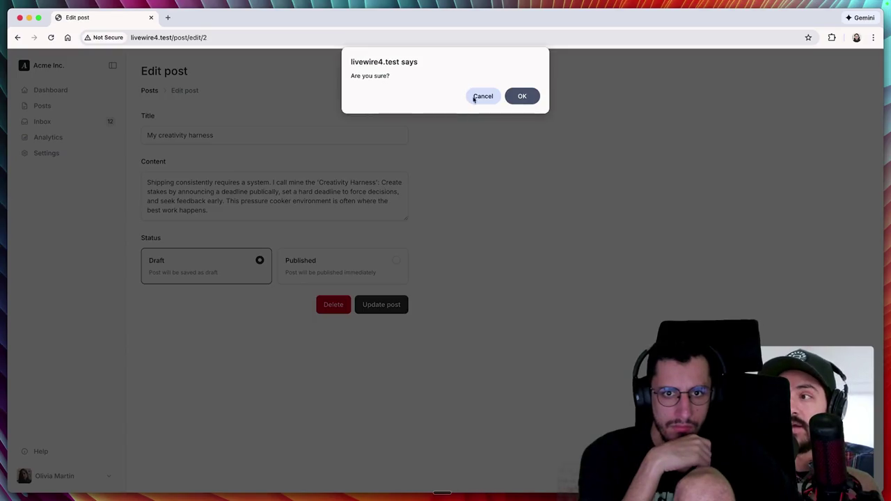
left_click(478, 96)
key("super+Tab")
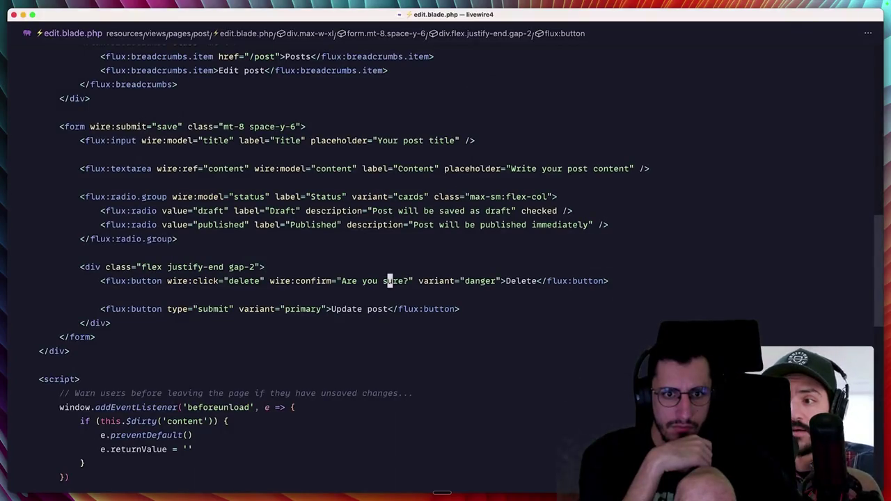
Step: Drop wire:confirm from the Delete button and set wire:click to "$js.deletePost"
left_click_drag(270, 281, 338, 281)
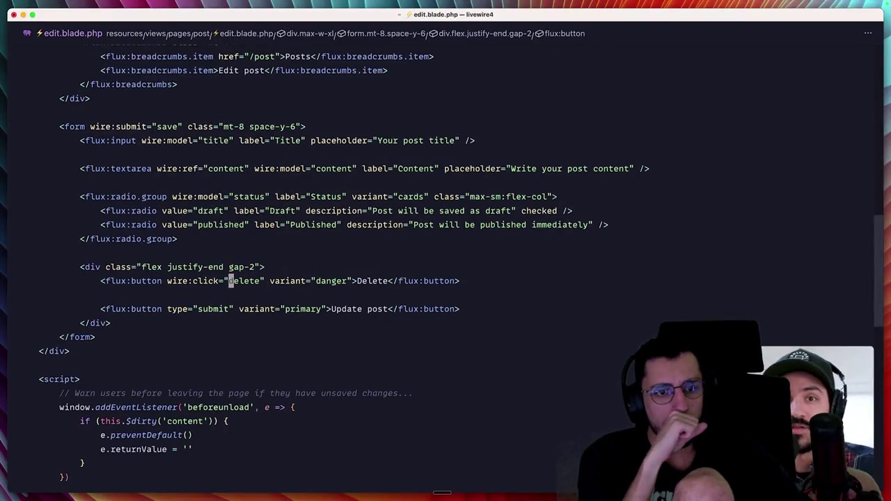
double_click(231, 281)
key("BackSpace")
type("$js.")
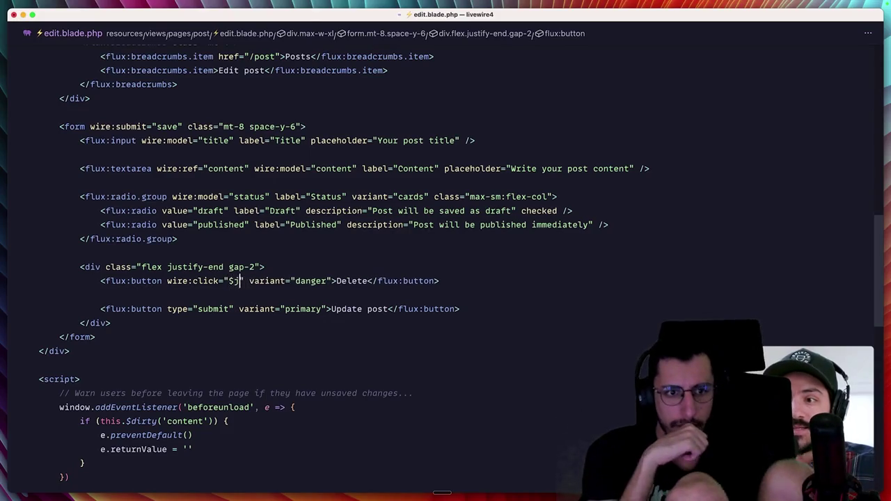
type("deletePost")
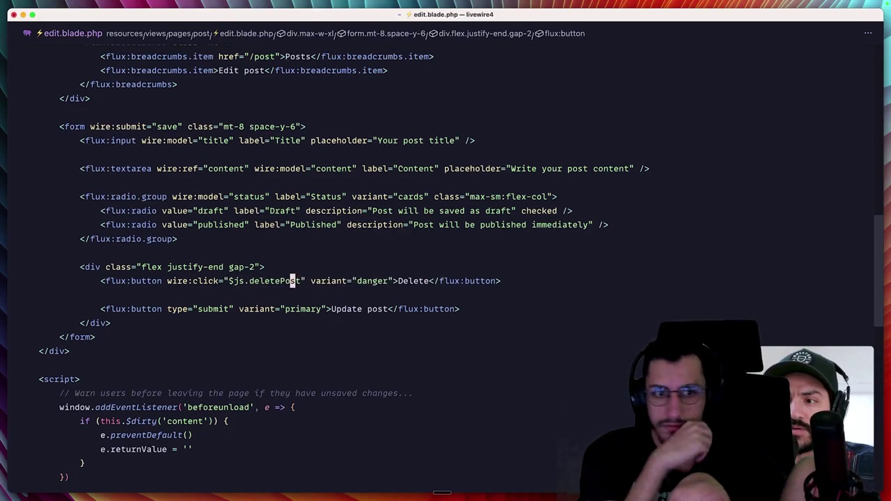
Step: Define an empty this.$js.deletePost = () => { } function right after the script tag
left_click(41, 364)
scroll(446, 251, "down", 3)
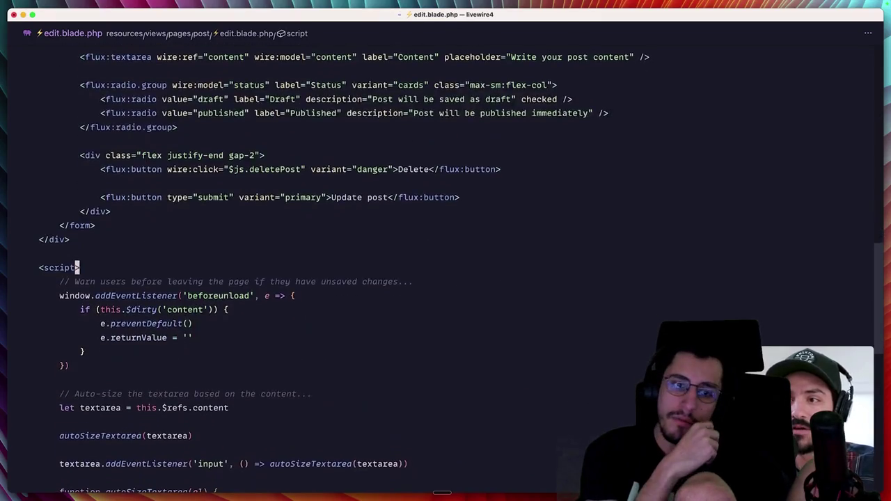
key("Return")
type("this.$js.deletePost = () =")
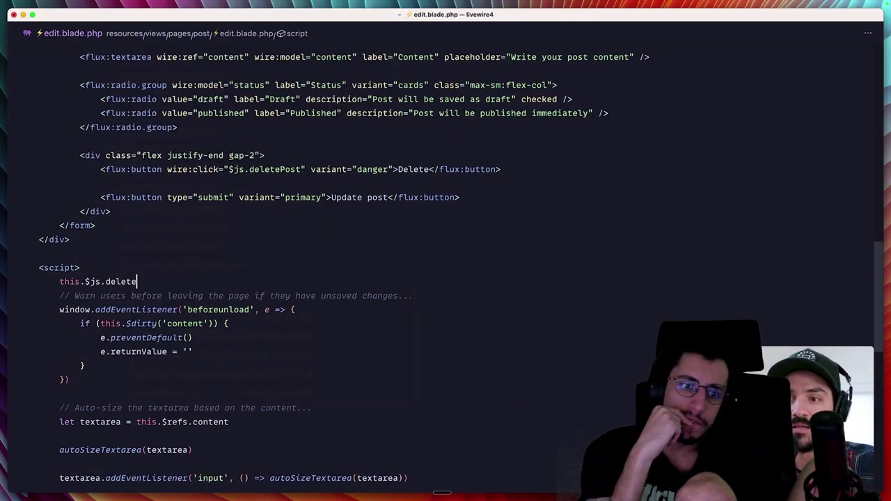
type("> {")
key("Return")
key("Return")
type("}")
key("Return")
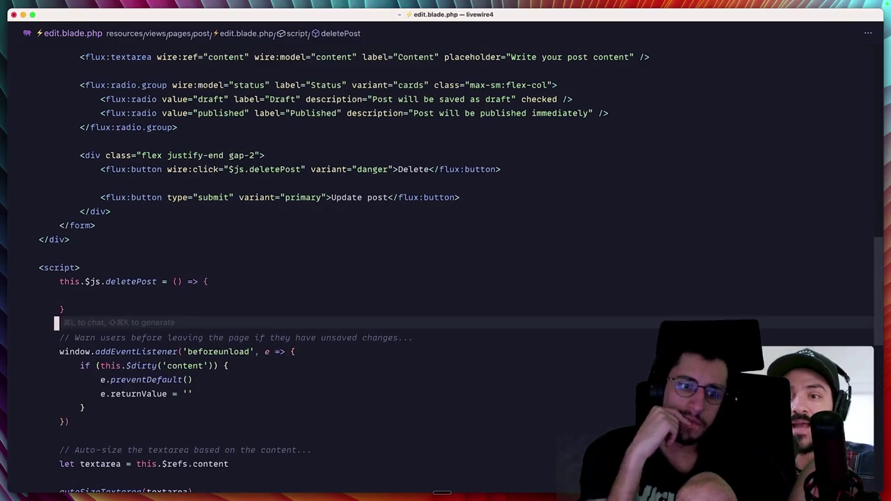
left_click(56, 337)
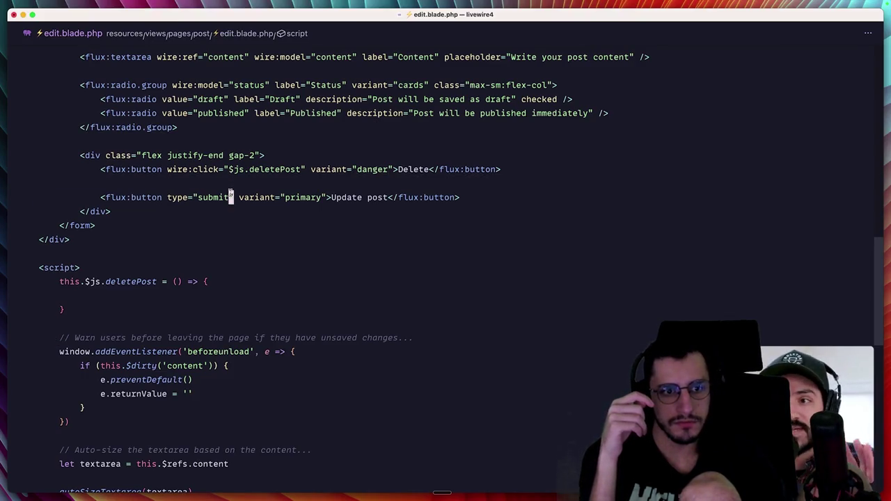
left_click_drag(231, 197, 229, 169)
left_click(229, 169)
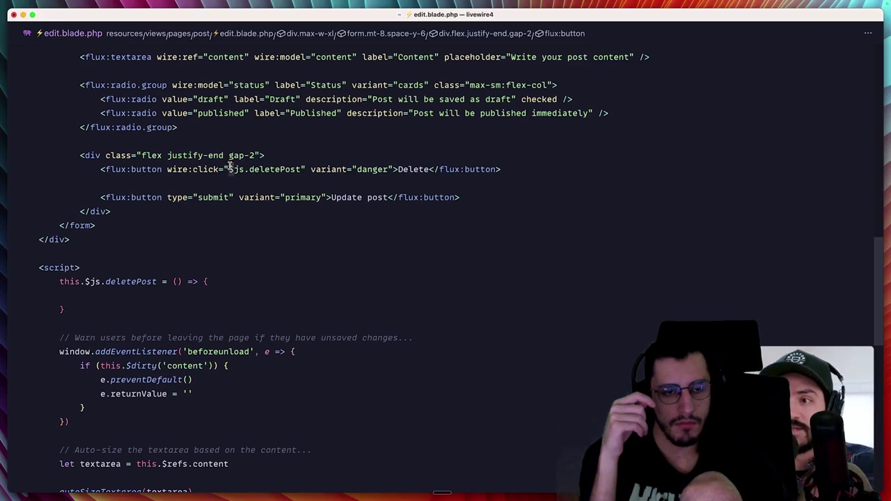
Step: Wrap this.delete() in if (confirm('Are you sure you want to delete the great post you have?')) inside deletePost
left_click(218, 293)
type("if ")
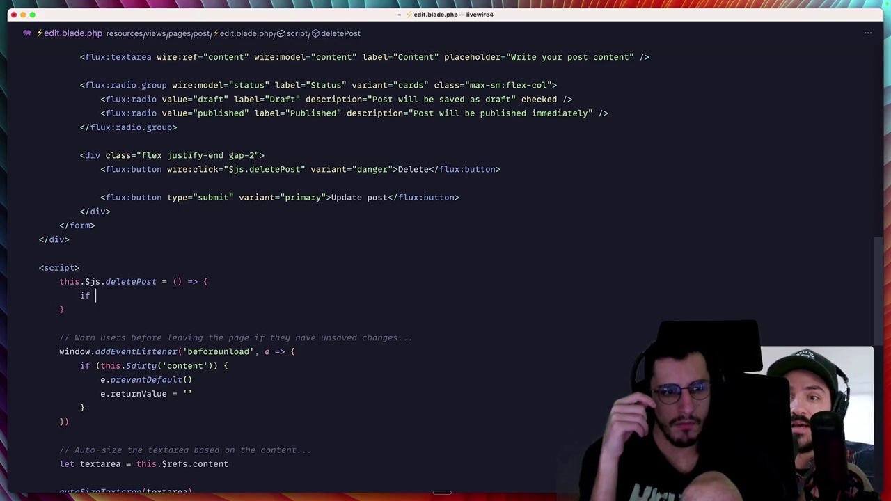
type("(confirm('A")
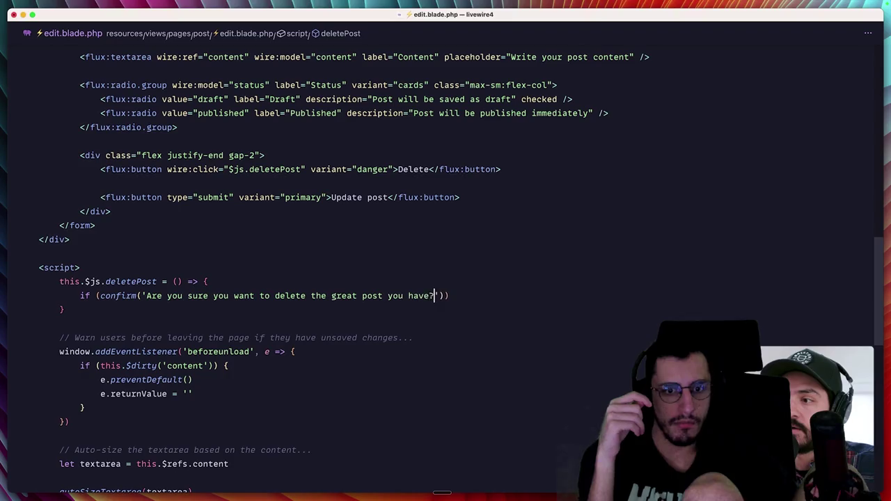
type("{")
key("Return")
type("this.detel()")
key("alt+shift+Right")
type("delete(")
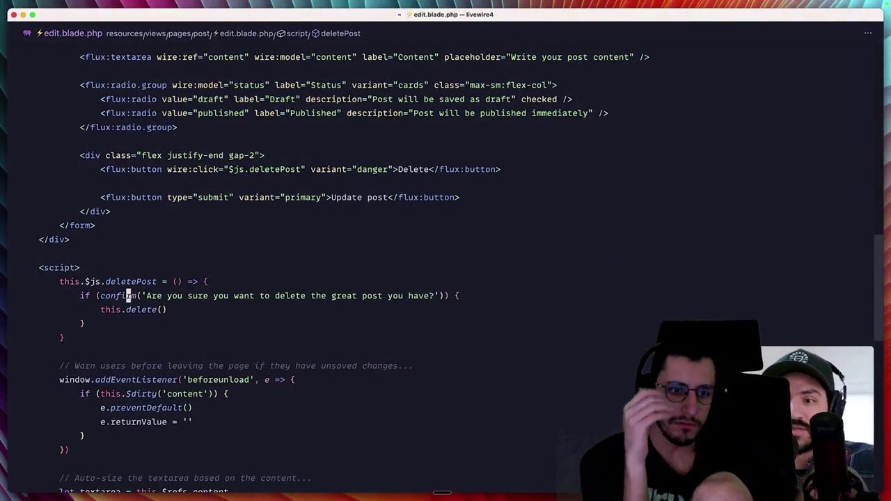
key("super+Tab")
Step: Delete 'My creativity harness' after first cancelling the prompt, then open 'Giving your first conference talk'
left_click(339, 310)
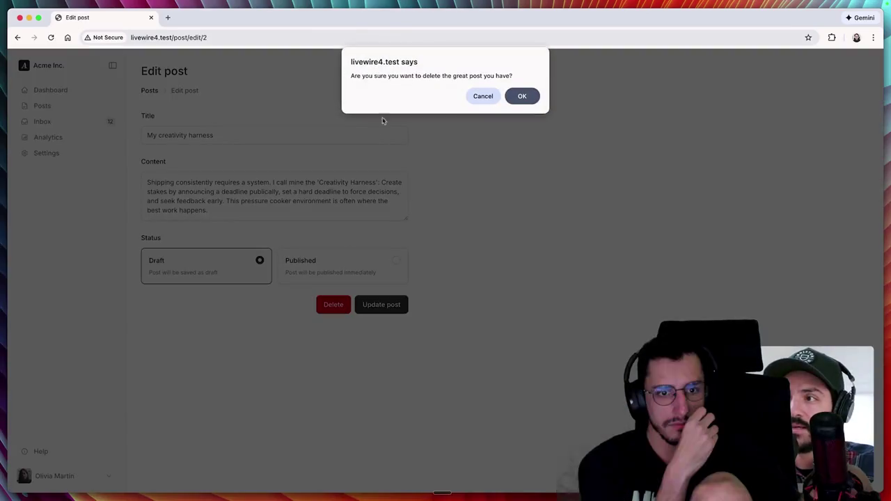
left_click(488, 96)
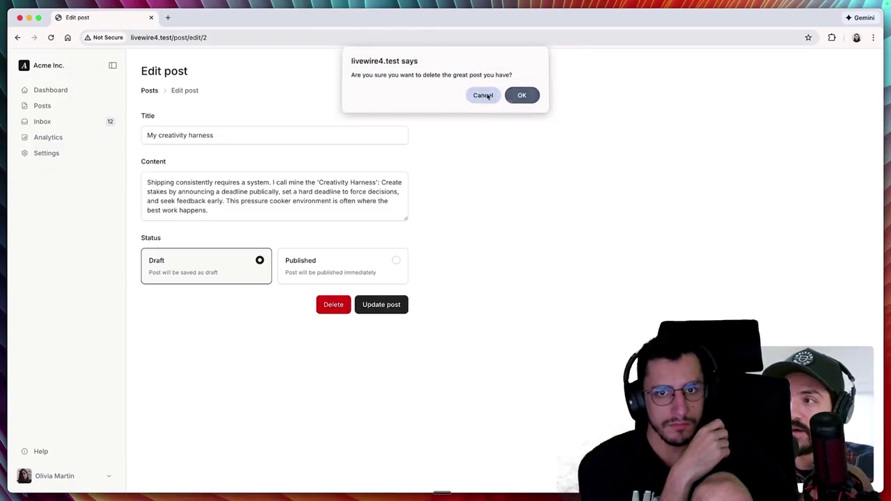
left_click(346, 304)
left_click(530, 95)
left_click(255, 196)
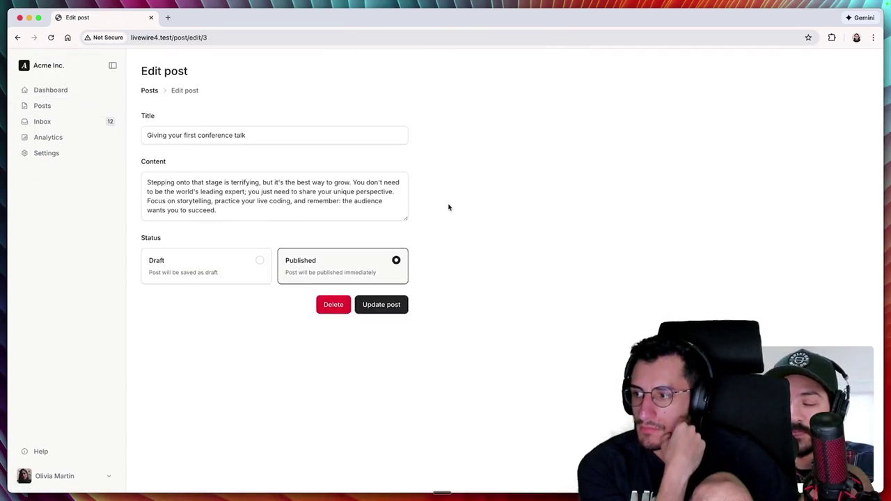
key("super+Tab")
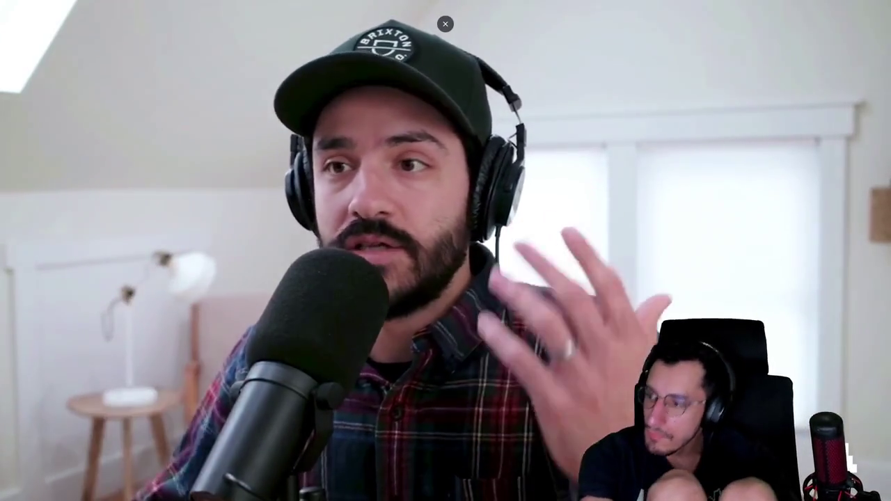
Step: Add a this.$js.showUpdateSuccess function below deletePost whose body calls alert()
key("Return")
key("Return")
type("this.$")
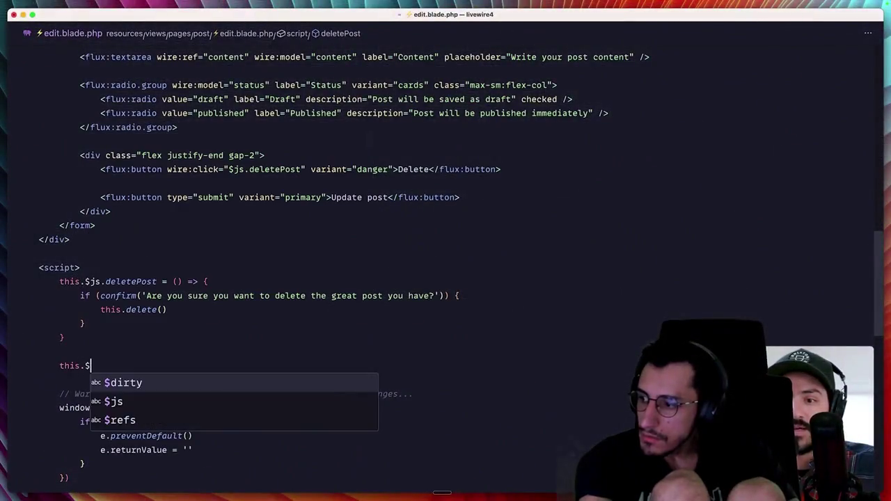
type("js.showUpdateSuccess =")
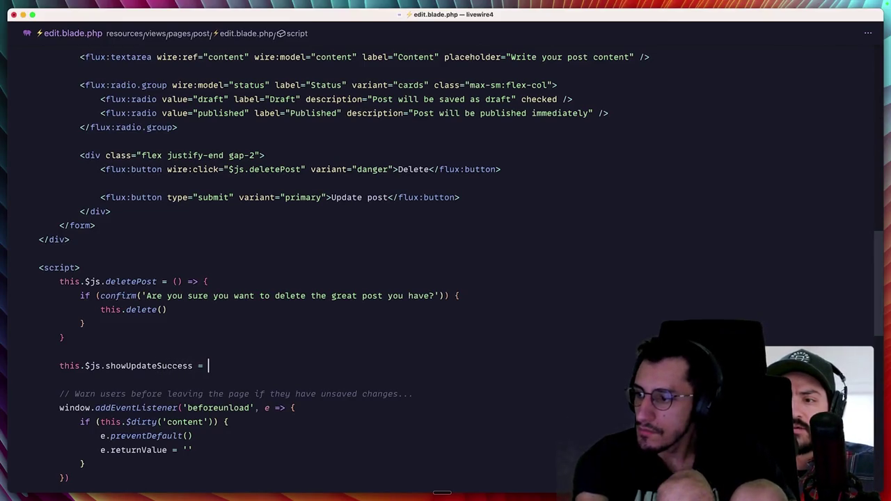
type("{")
key("Return")
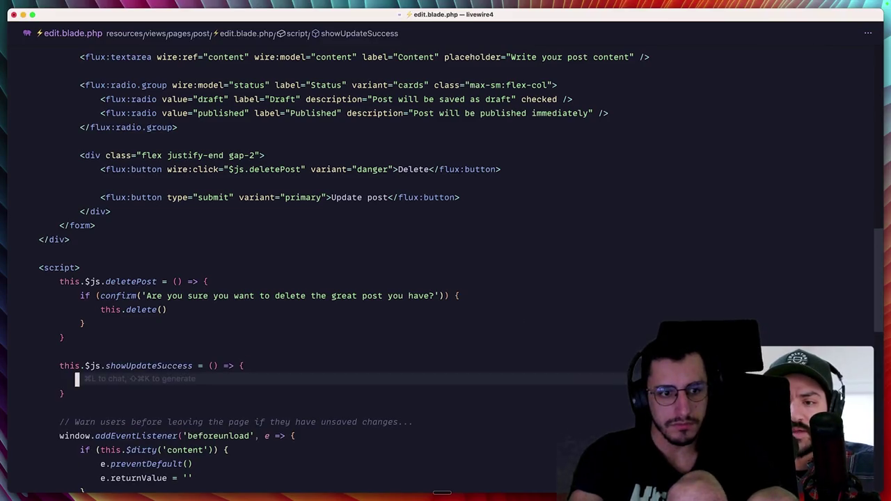
type("alert")
key("Tab")
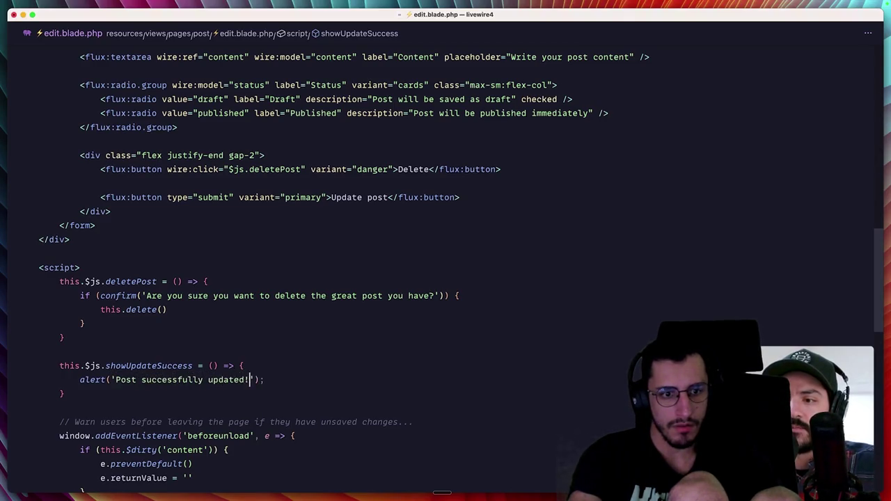
Step: Comment out the redirect in the save() method
scroll(167, 365, "up", 3)
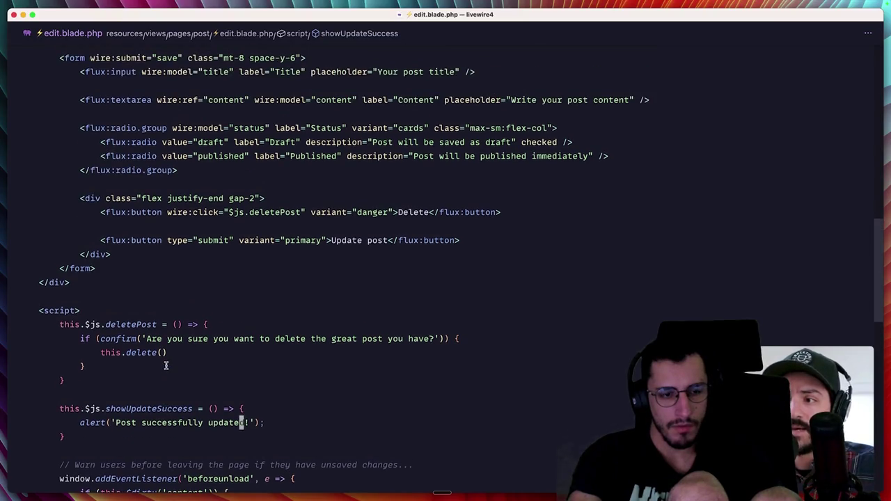
left_click(344, 241)
scroll(199, 236, "up", 15)
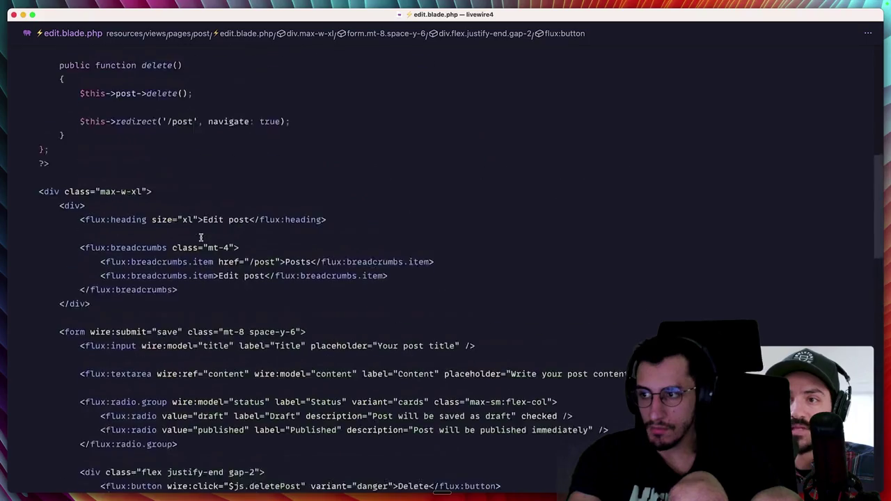
left_click_drag(79, 133, 101, 189)
left_click(98, 190)
key("super+slash")
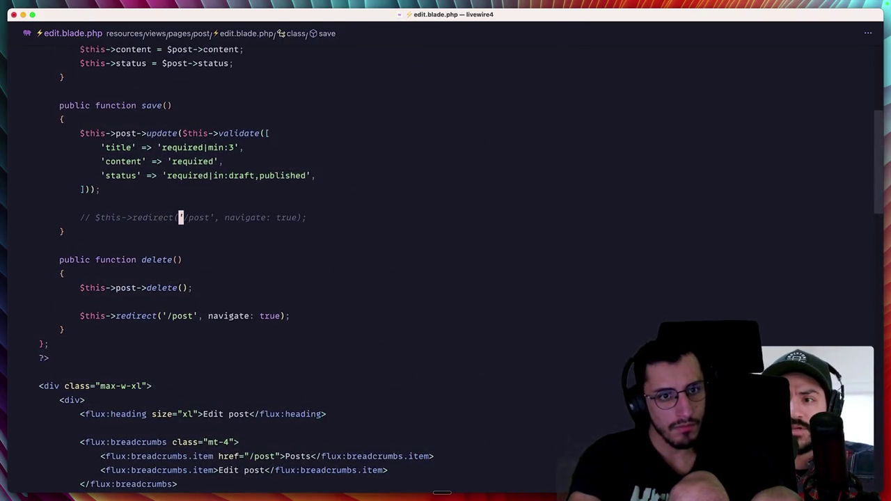
Step: Call $this->js() for showUpdateSuccess in save(), below the commented redirect
scroll(180, 218, "down", 10)
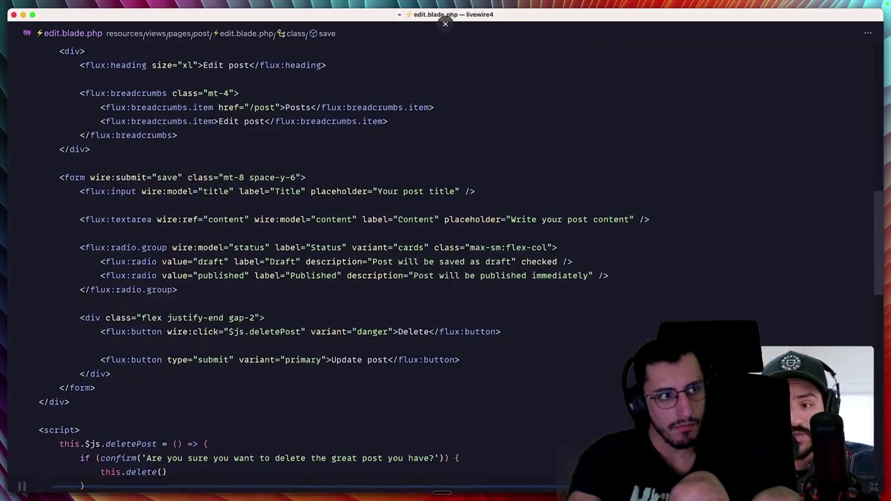
double_click(110, 375)
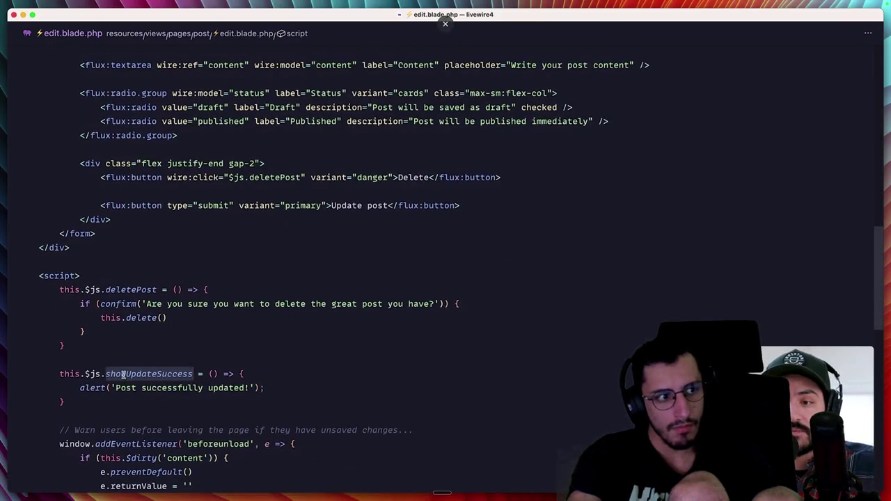
scroll(123, 376, "up", 9)
scroll(172, 212, "up", 2)
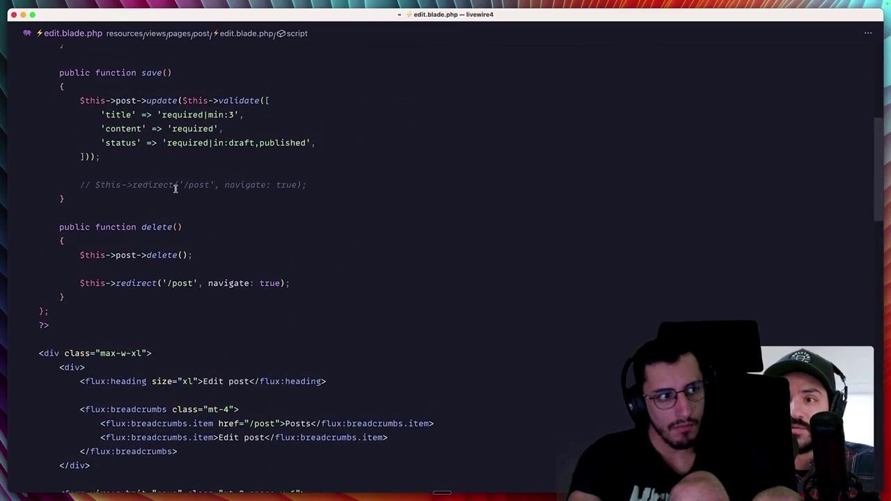
key("Return")
key("Return")
type("$this->js();")
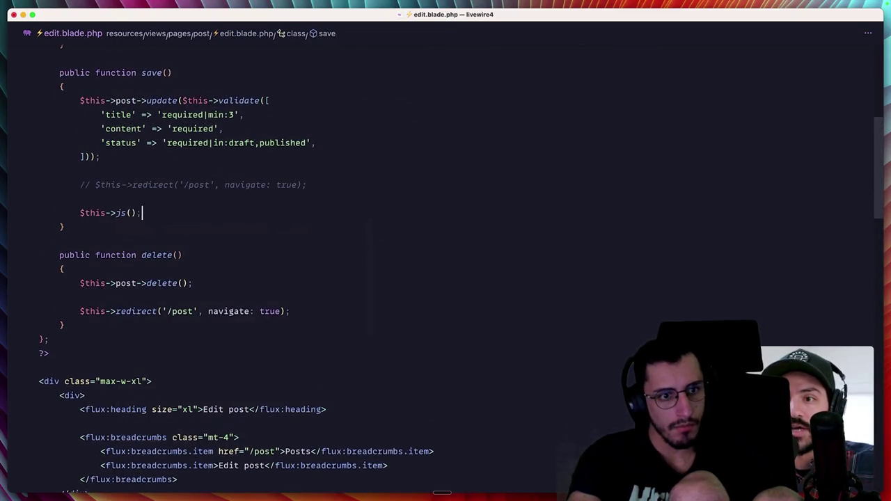
Step: In Chrome, update the post, dismiss the 'Post successfully updated!' alert, and clear the Title field
key("super+Tab")
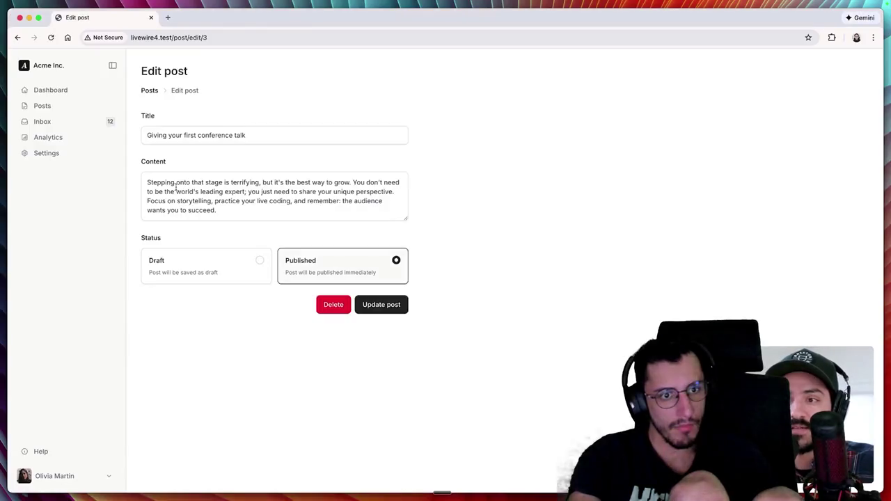
left_click(374, 308)
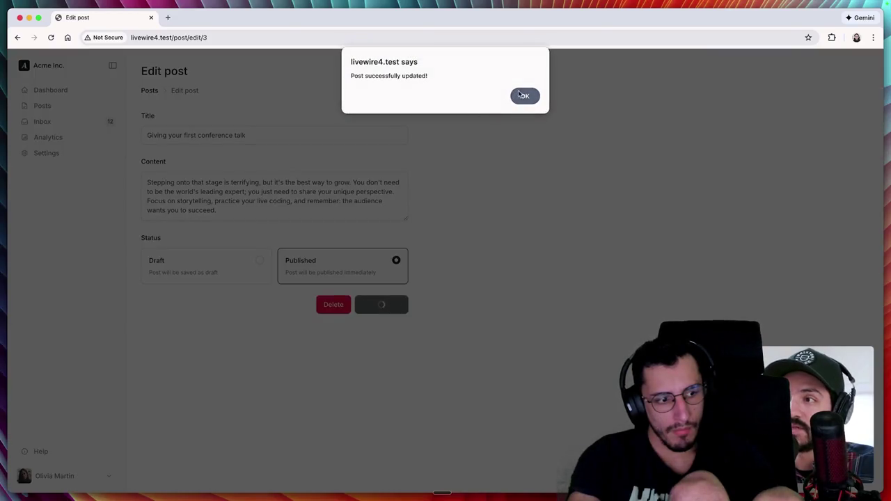
left_click(522, 96)
left_click(388, 134)
key("super+a")
key("BackSpace")
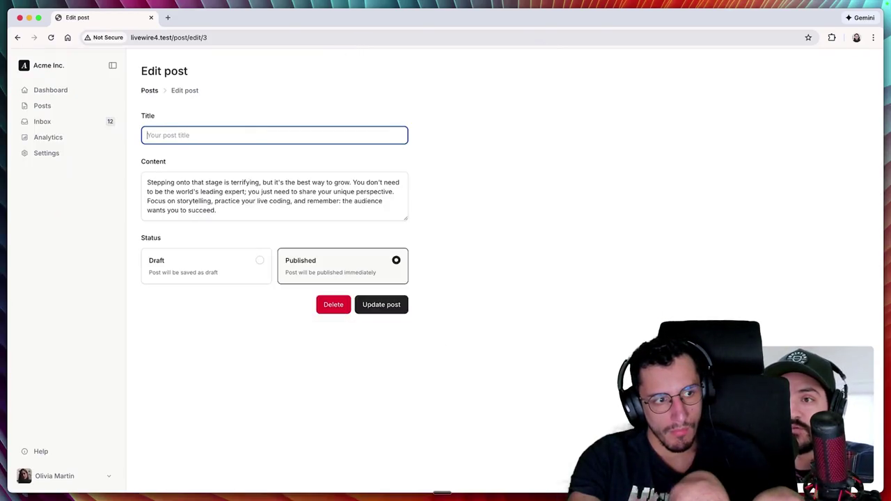
Step: Submit Update post with a blank Title to show 'The title field is required.'
left_click(385, 311)
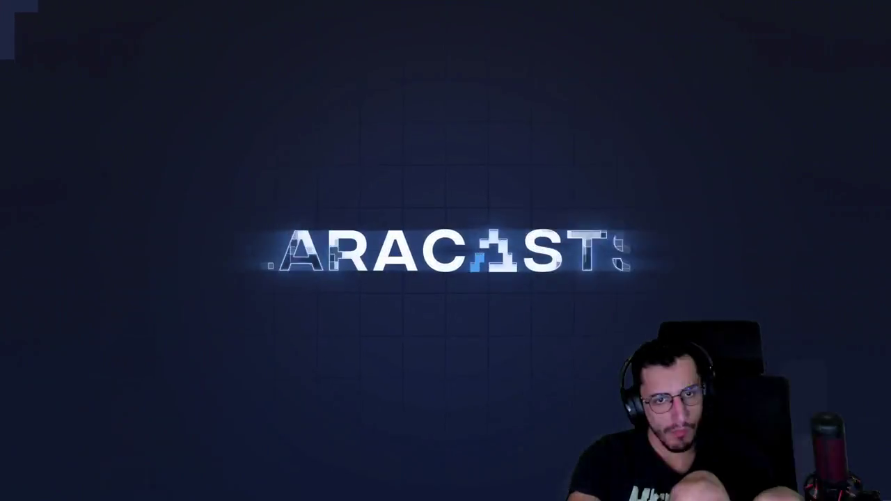
Step: Leave the fullscreen video and mark JSON Methods and JavaScript Actions complete
key("Escape")
key("space")
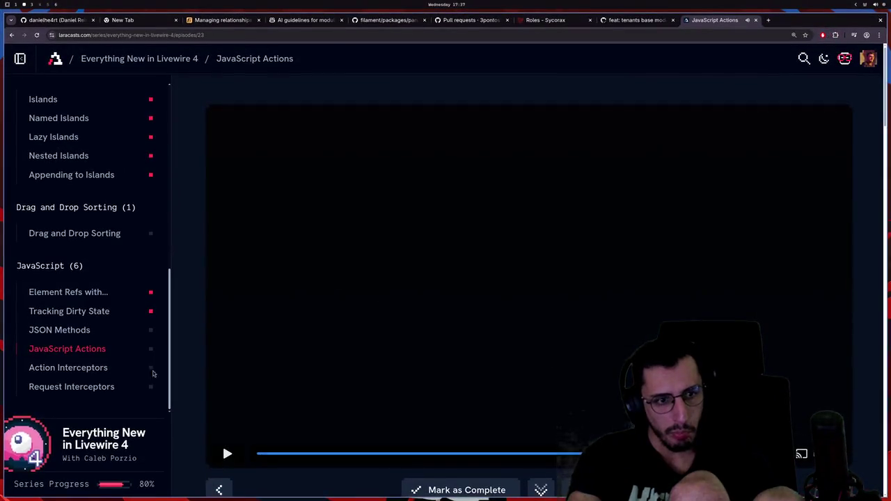
left_click(103, 369)
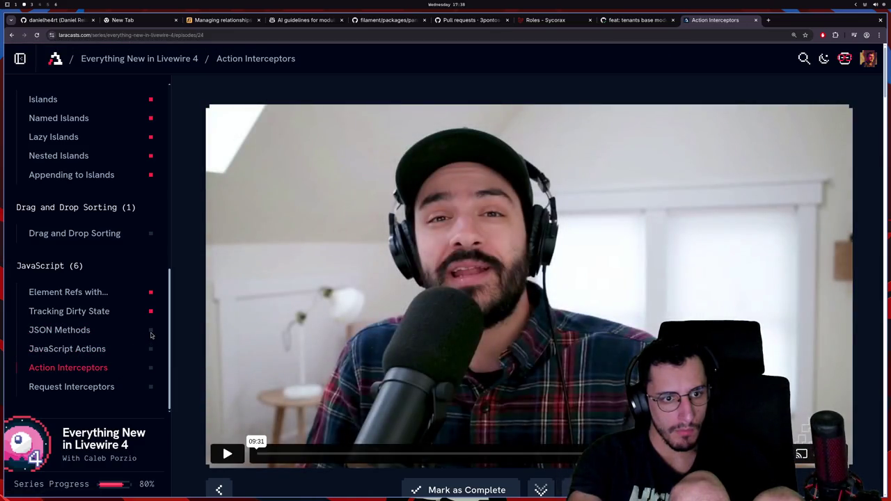
left_click(59, 330)
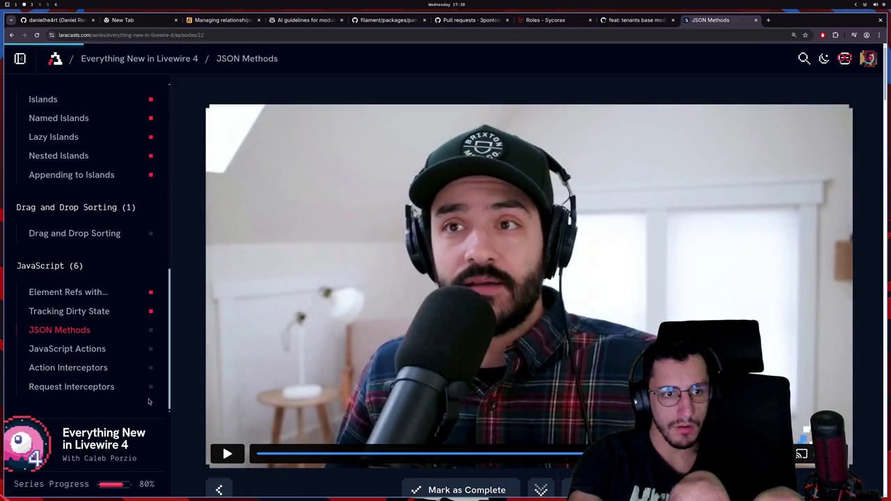
left_click(417, 489)
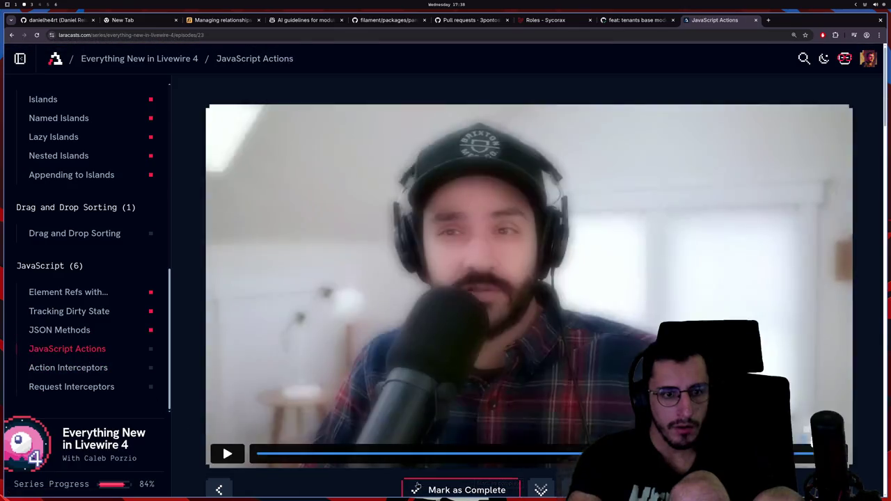
left_click(417, 489)
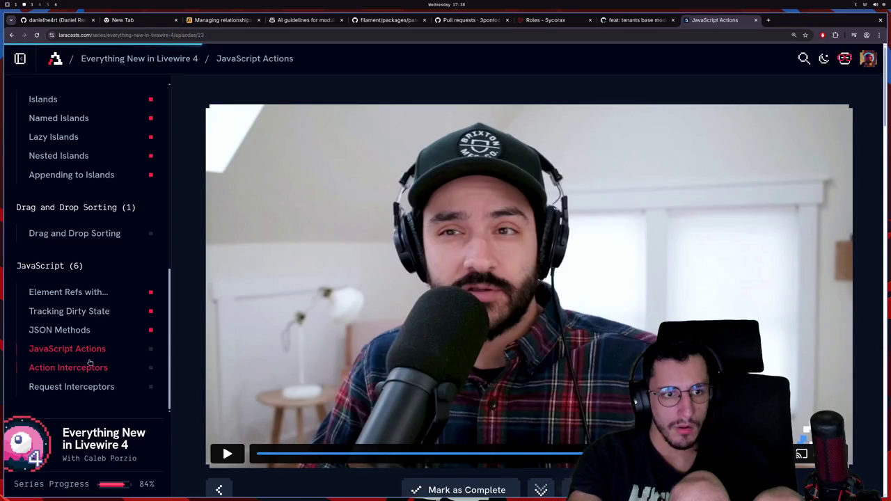
Step: Play the Action Interceptors lesson video in fullscreen
left_click(89, 367)
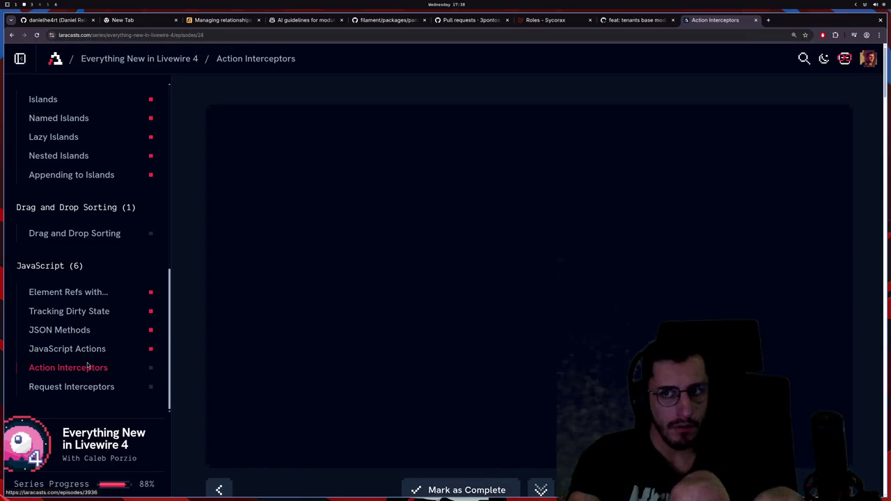
left_click(230, 458)
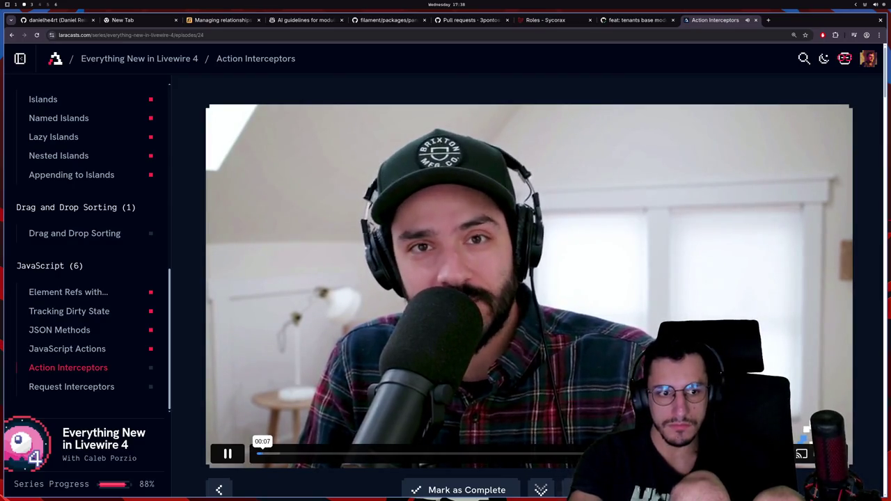
left_click(828, 454)
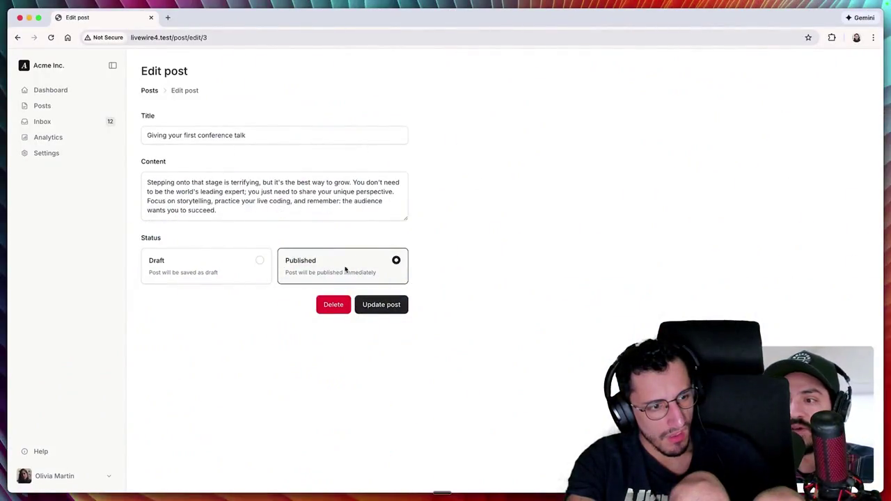
Step: Trigger the post's delete confirmation in Chrome, cancel it, and return to Cursor
left_click(335, 308)
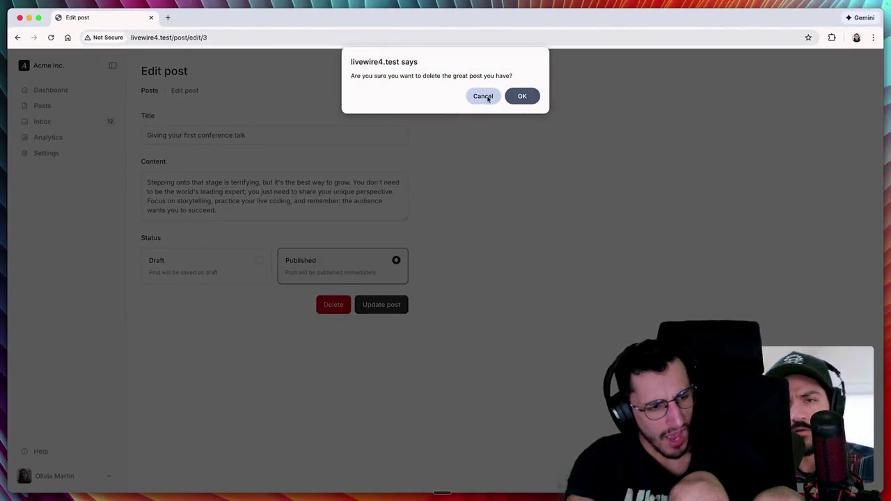
left_click(488, 98)
key("super+Tab")
scroll(258, 293, "down", 15)
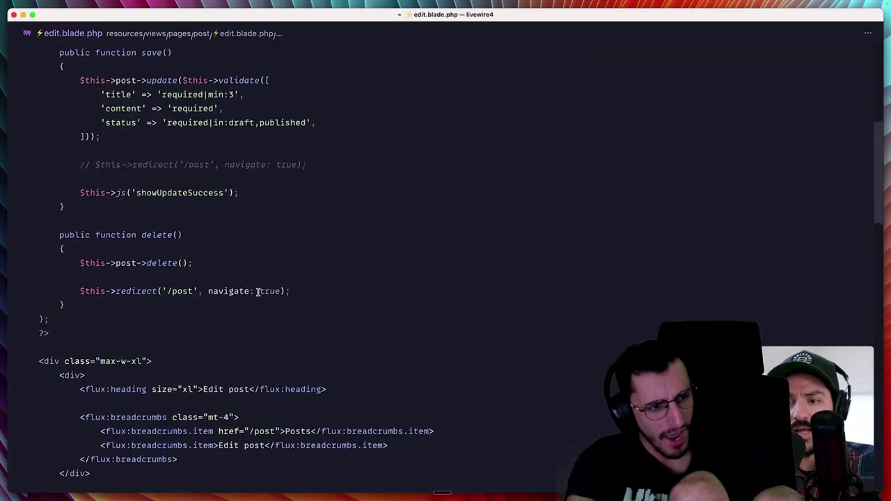
Step: Remove the $js.deletePost function from the script block
scroll(258, 293, "down", 1)
left_click(251, 295)
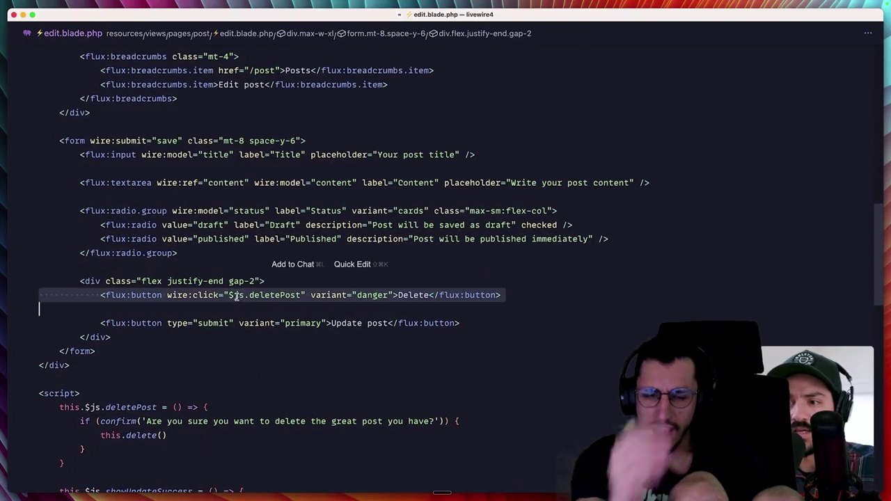
scroll(251, 295, "down", 5)
left_click_drag(59, 267, 64, 323)
key("BackSpace")
Step: Change the Delete button's wire:click value to "delete"
left_click(229, 156)
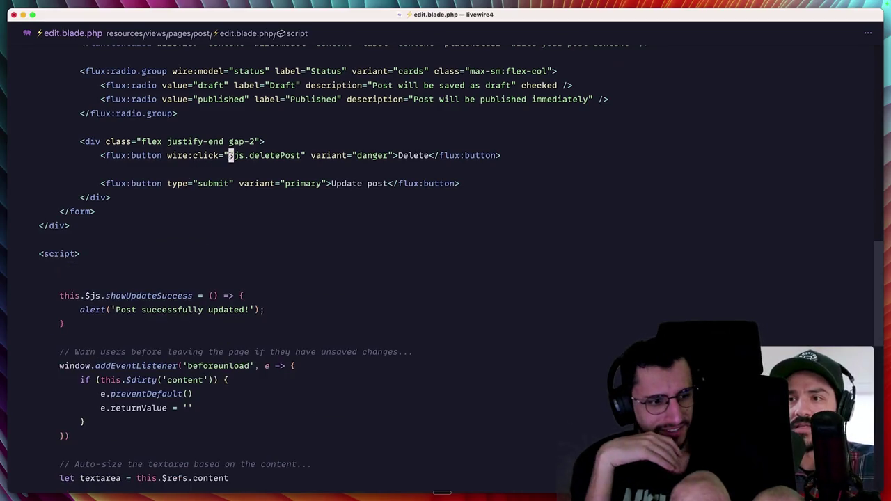
key("alt+Delete")
type("te")
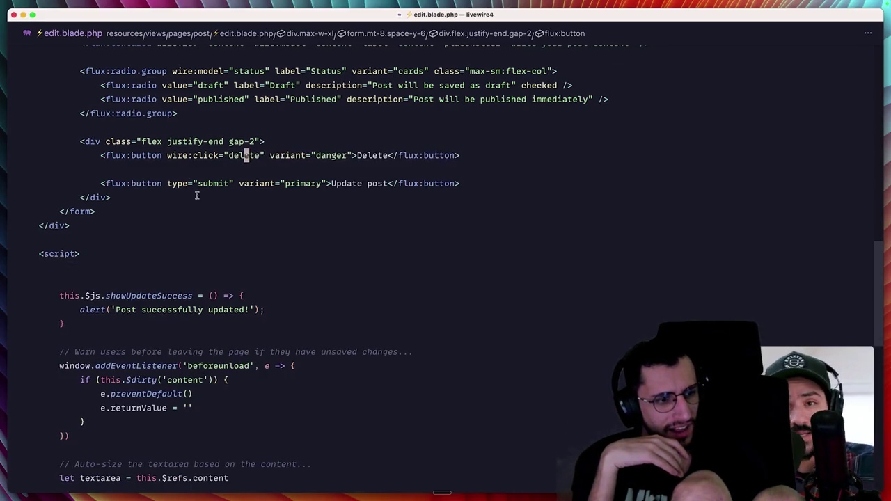
Step: Comment out the body of delete() and add sleep(1) at its top
scroll(236, 166, "up", 10)
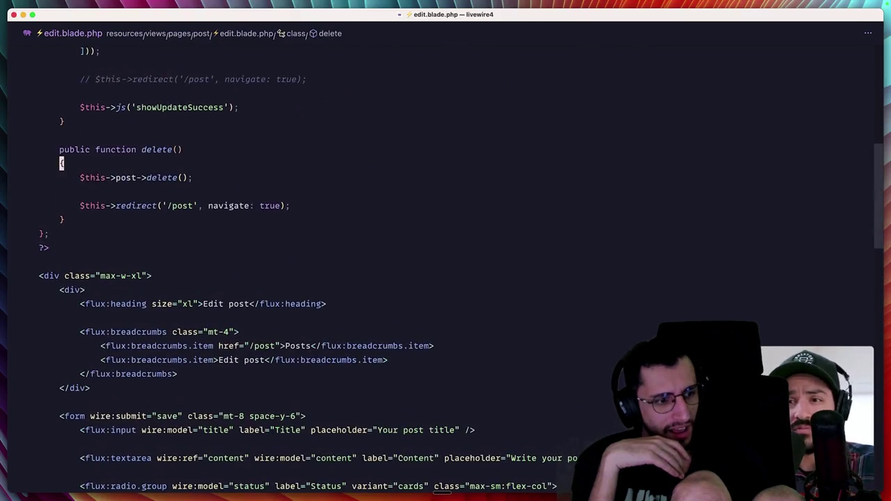
left_click_drag(193, 177, 40, 178)
key("shift+Down")
key("shift+Down")
key("super+slash")
key("Up")
key("super+shift+Return")
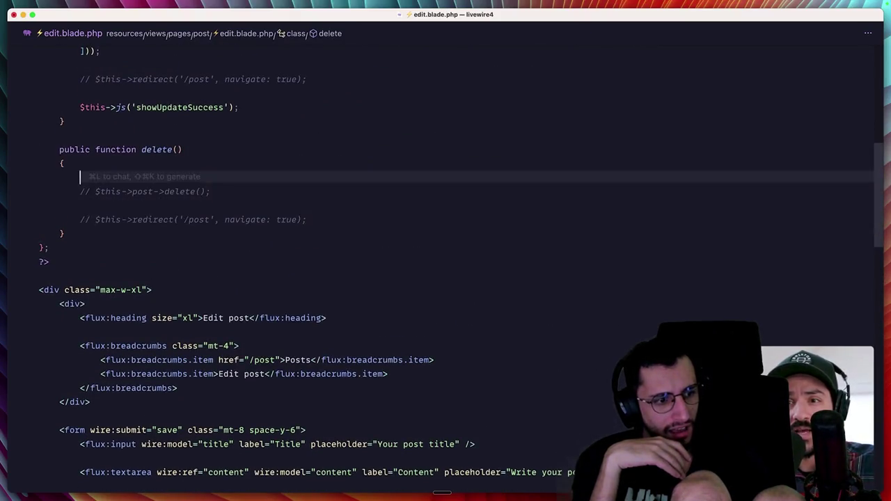
type("sleep(1);")
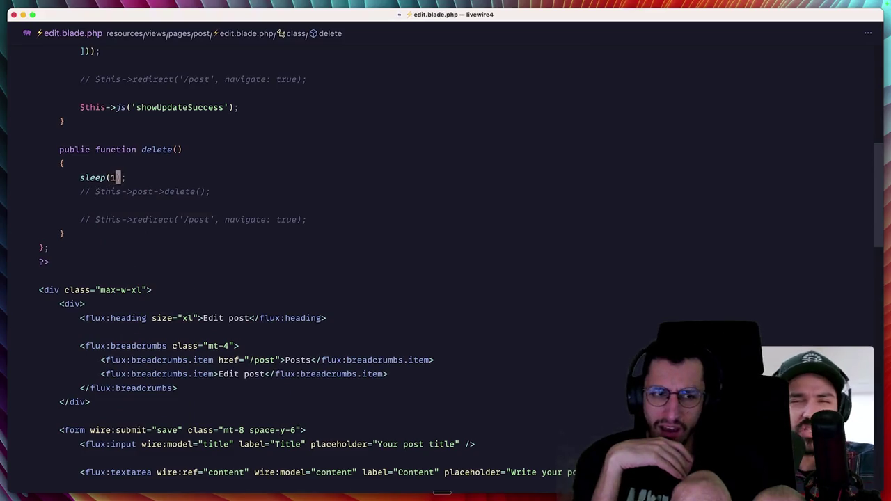
scroll(218, 170, "down", 10)
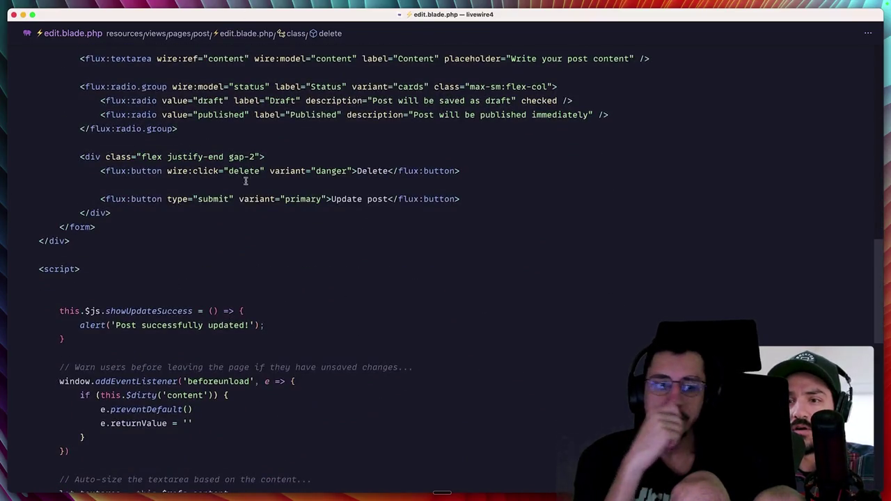
left_click(191, 279)
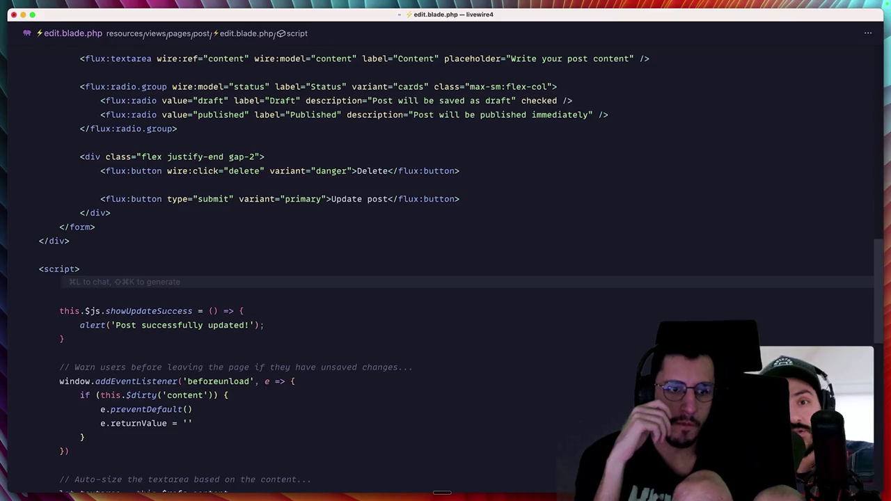
Step: Add this.intercept('delete', ...) logging 'deleting...' to the console, and save
type("this.intercept('dle")
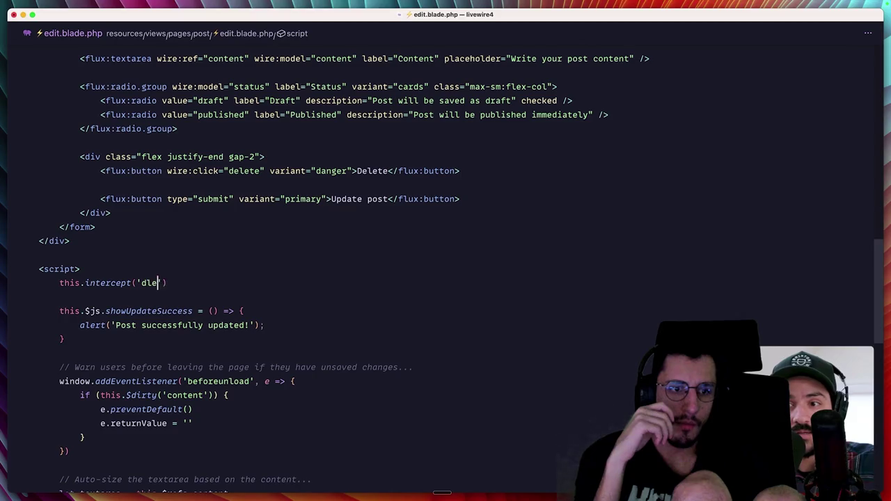
type("ete")
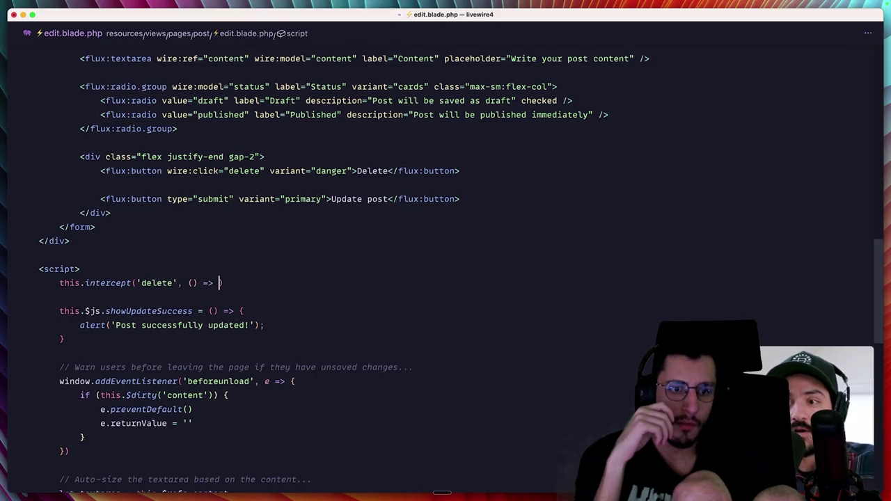
type("{")
key("Return")
type("console.log")
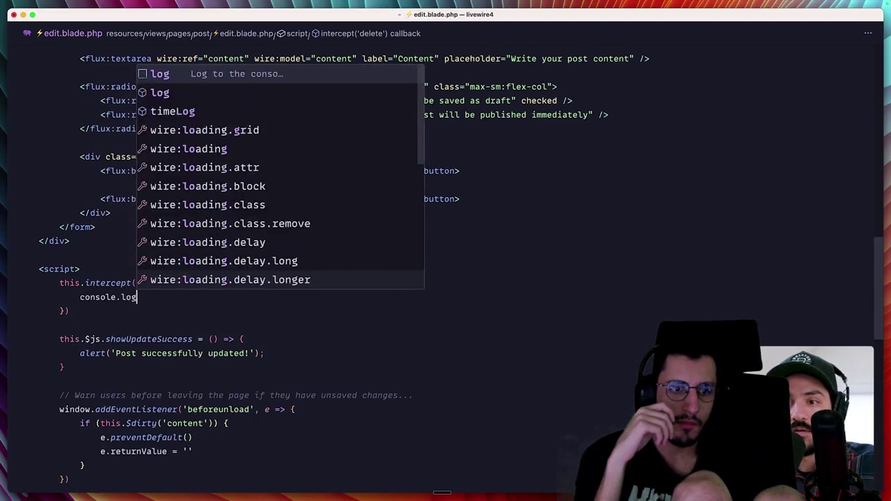
type("()d'")
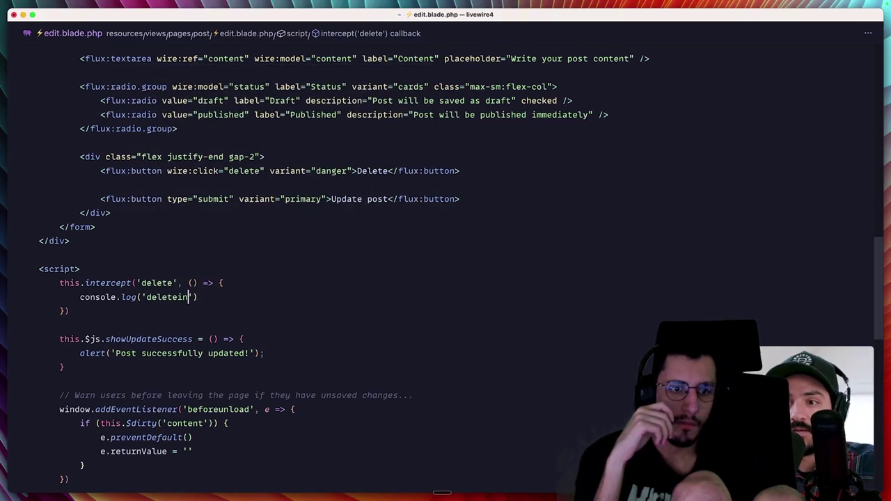
type("...")
key("super+space")
Step: In Chrome's console, click Delete to see the 'deleting...' log
type("chrome")
key("Return")
key("super+alt+j")
scroll(442, 195, "down", 3)
left_click(333, 208)
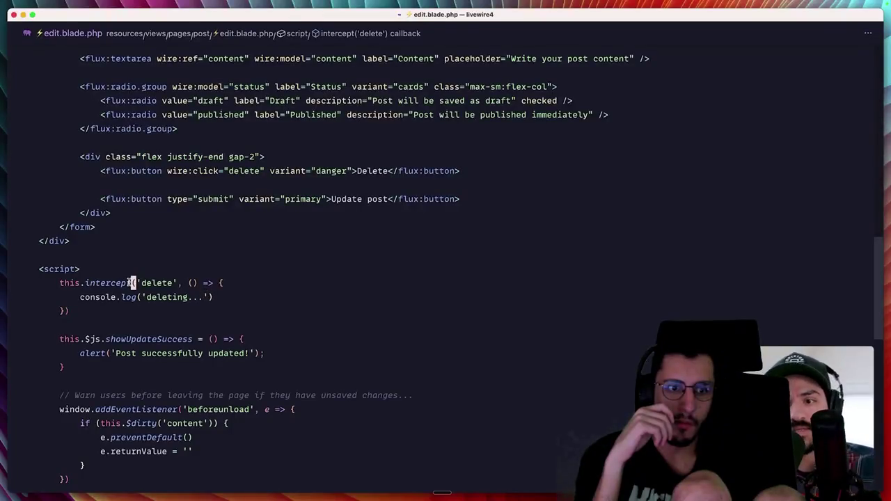
key("Left")
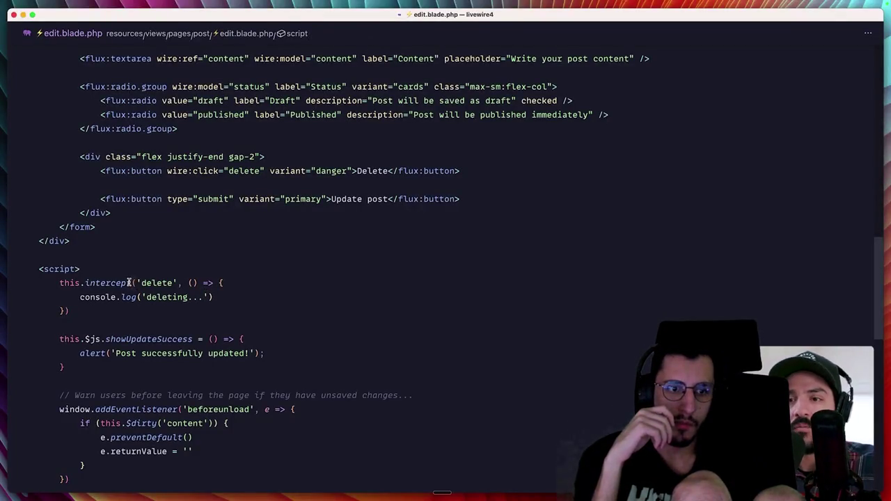
Step: Try $refresh as the Delete button's wire:click value, then undo it
left_click(158, 283)
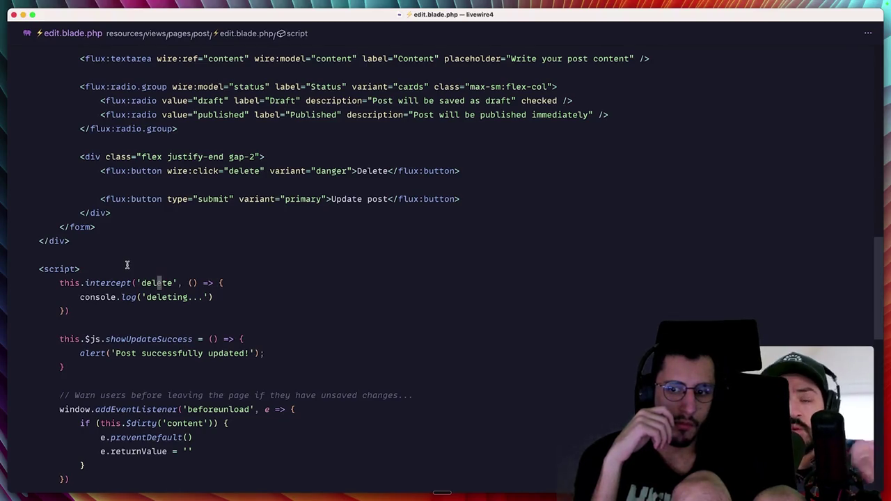
double_click(229, 171)
type("$refresh")
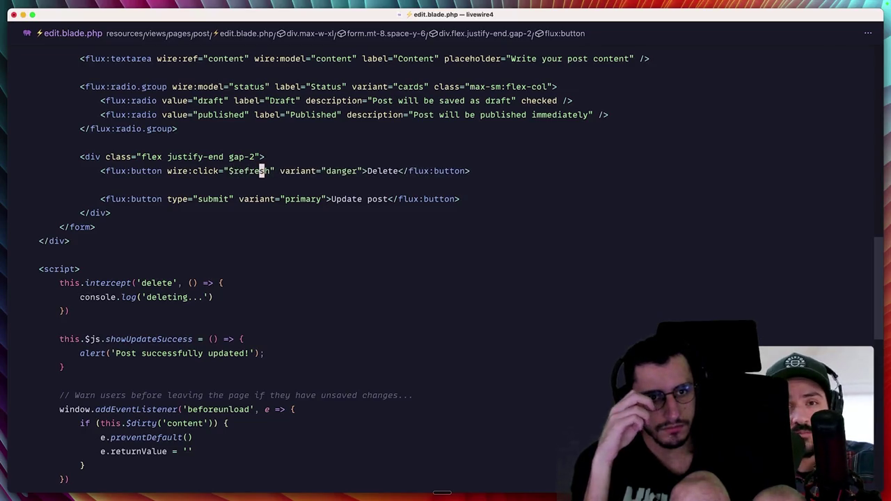
key("super+z")
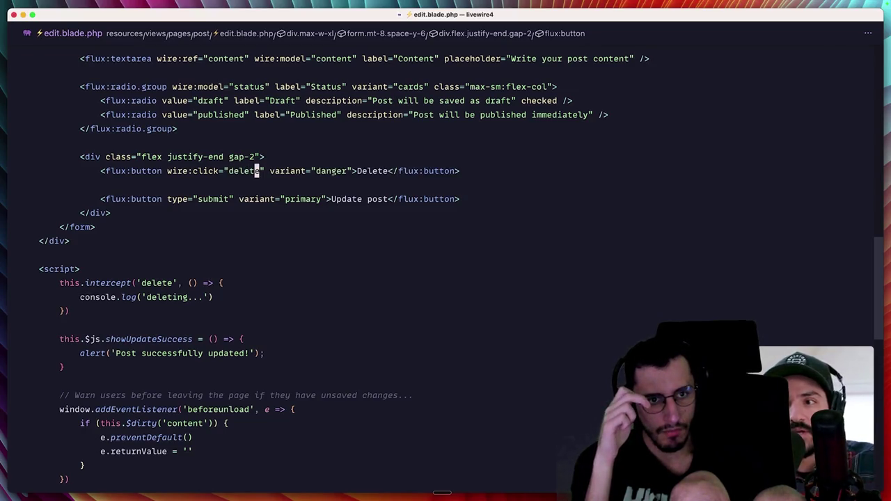
Step: Try passing arguments (1, ) to the delete call, then undo back to plain delete
left_click(235, 171)
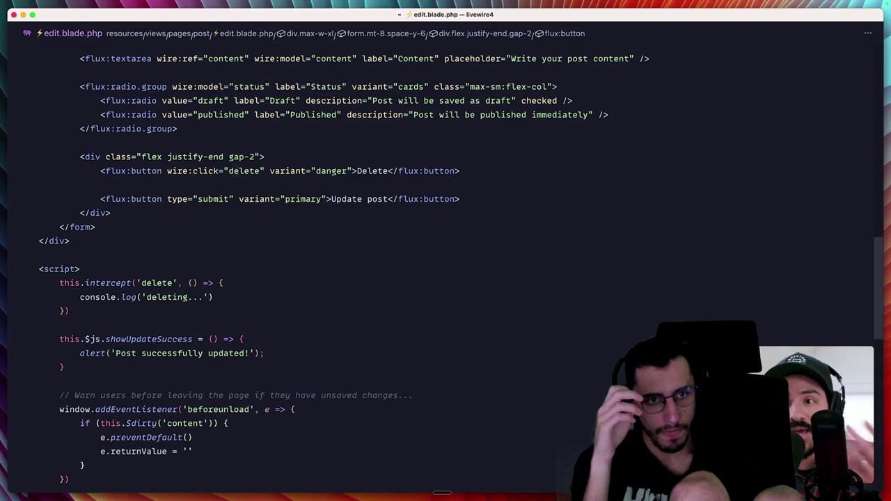
key("alt+Right")
type("(1,")
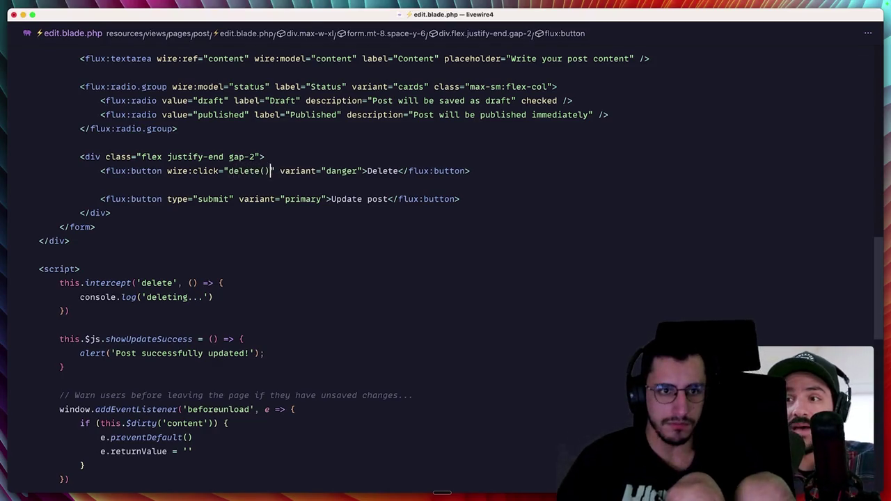
key("BackSpace")
key("super+z")
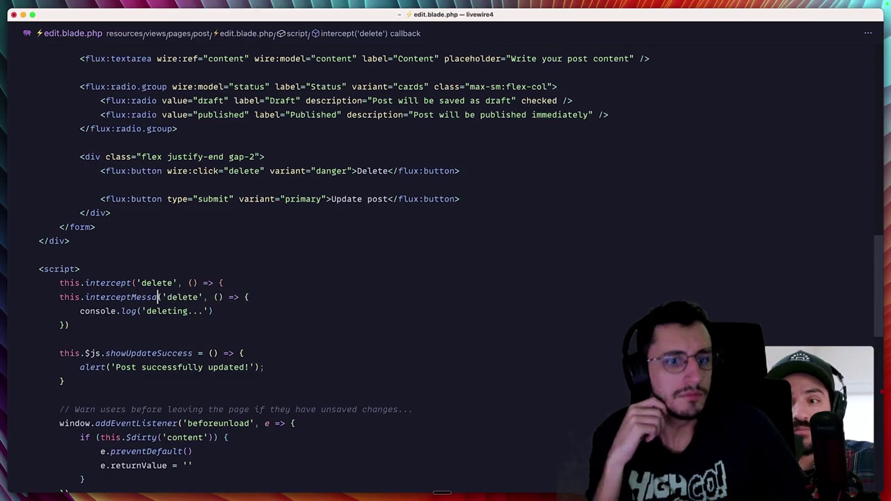
Step: Remove the extra interceptRequest line, keeping the original delete interceptor
type("Reques")
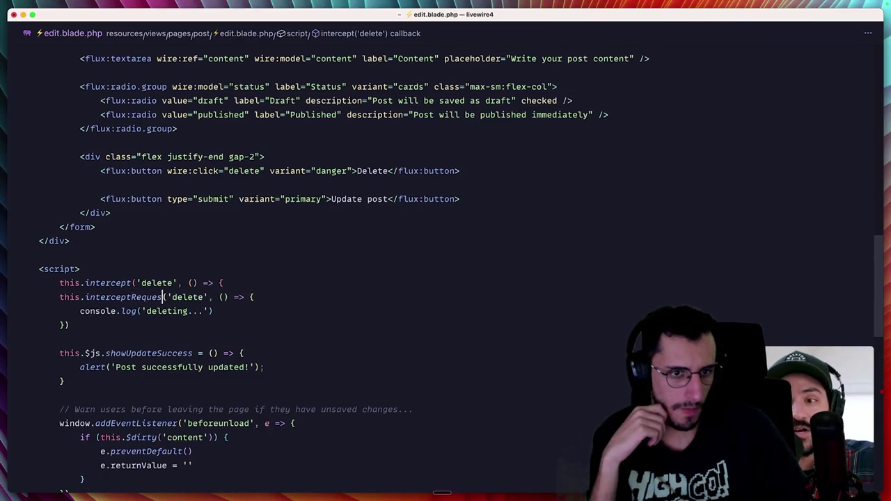
type("t")
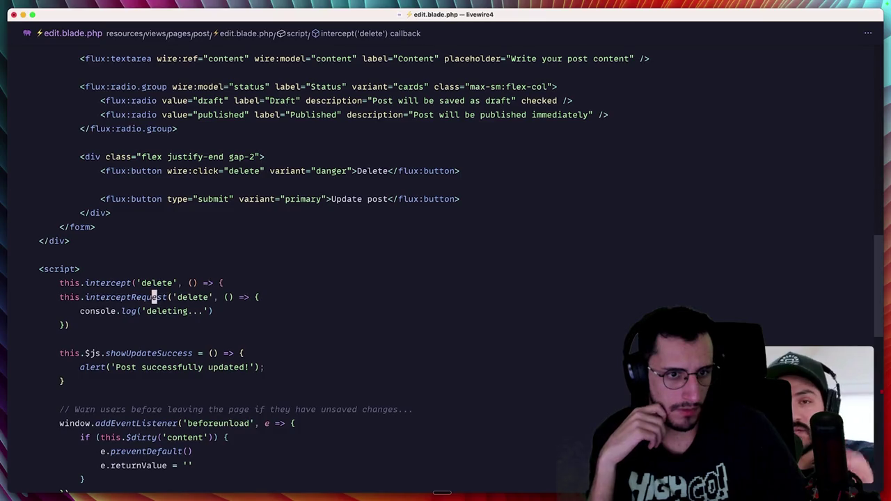
key("super+z")
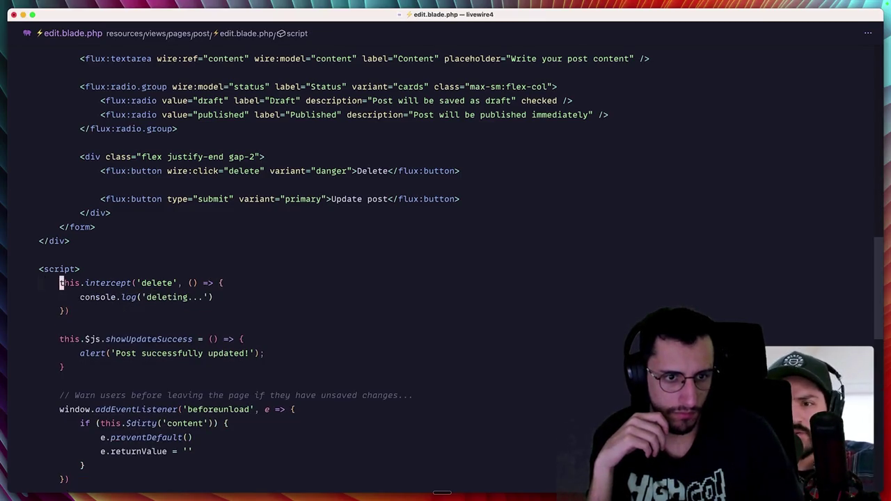
left_click(81, 283)
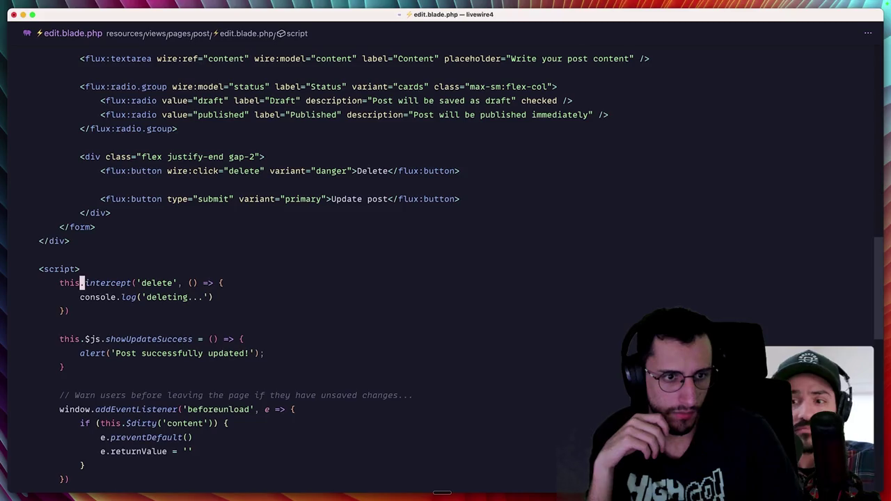
left_click(80, 297)
Step: Make the callback destructure ({ action }), log action with 'deleting...', and save
left_click(214, 282)
key("Left")
key("Left")
key("Left")
type("{ ")
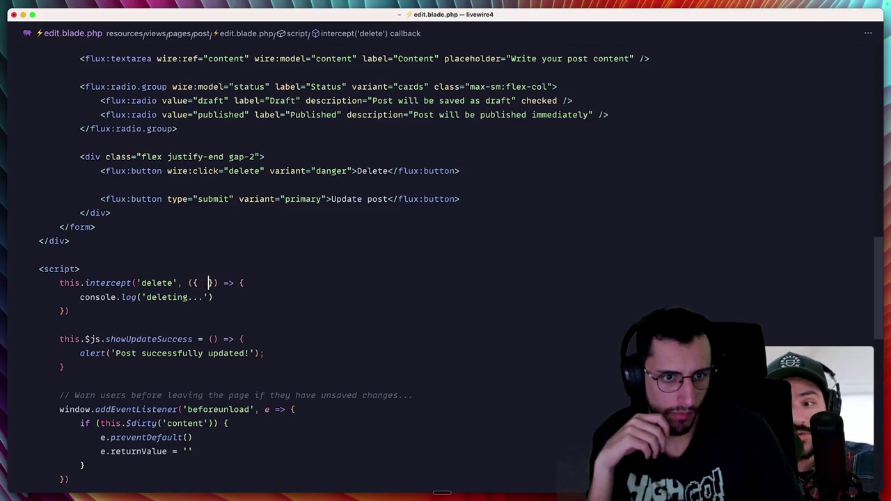
type("action")
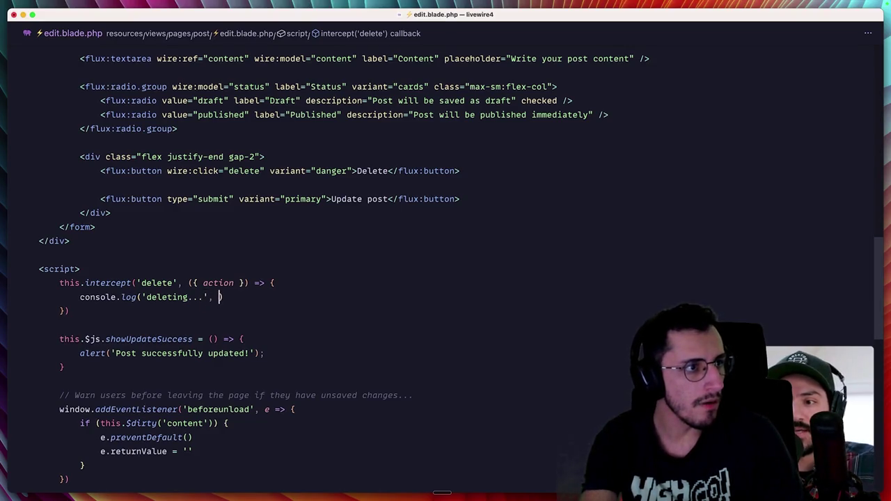
type("action")
key("super+space")
key("Return")
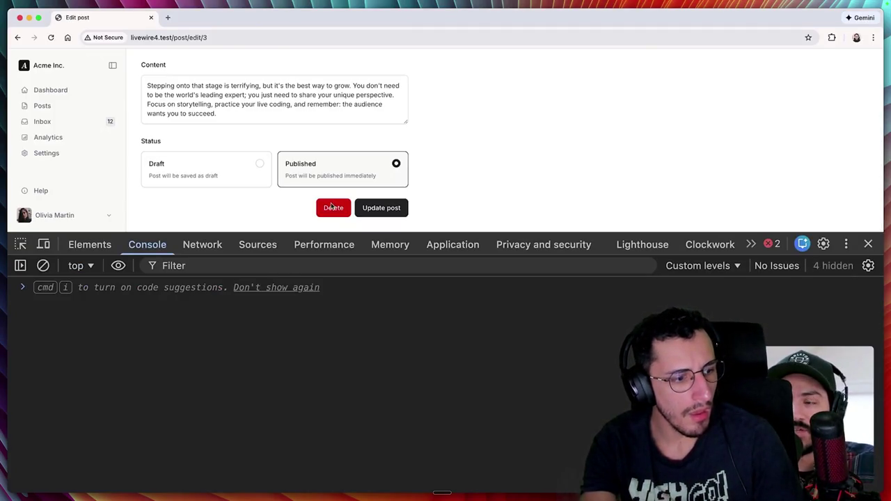
Step: Click Delete and expand the logged Action's origin, directive and modifiers in the console
left_click(333, 207)
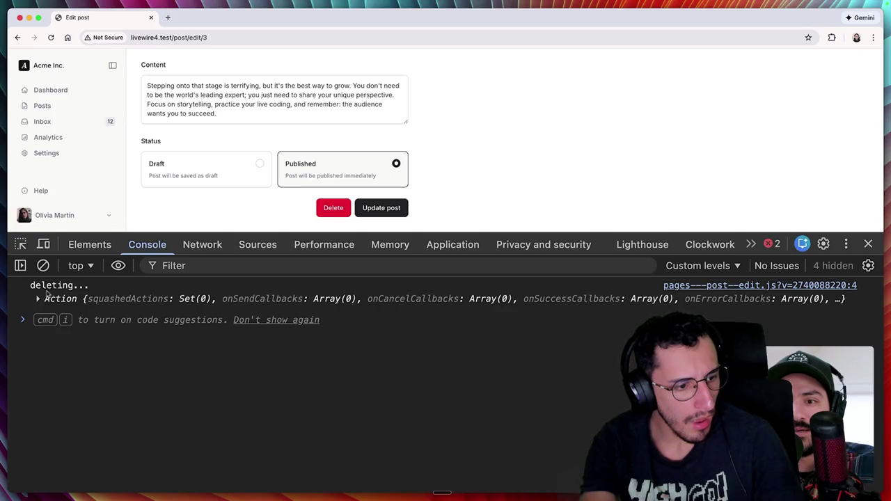
left_click(55, 298)
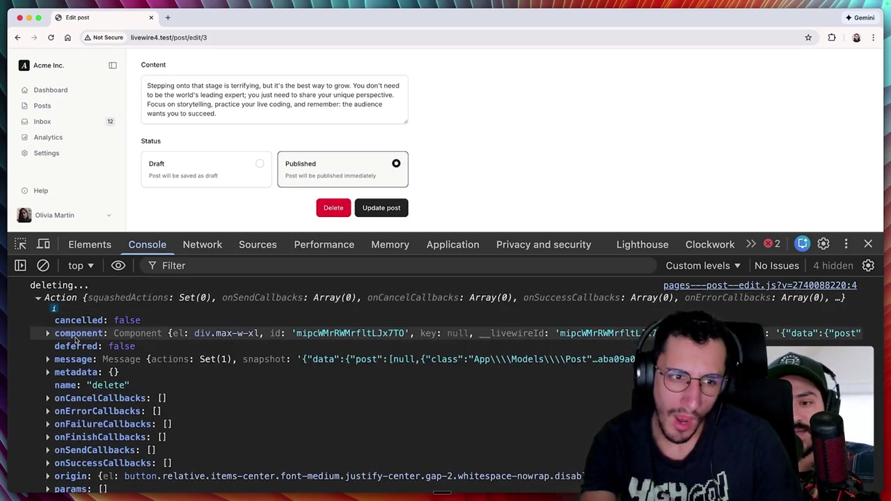
scroll(62, 348, "down", 1)
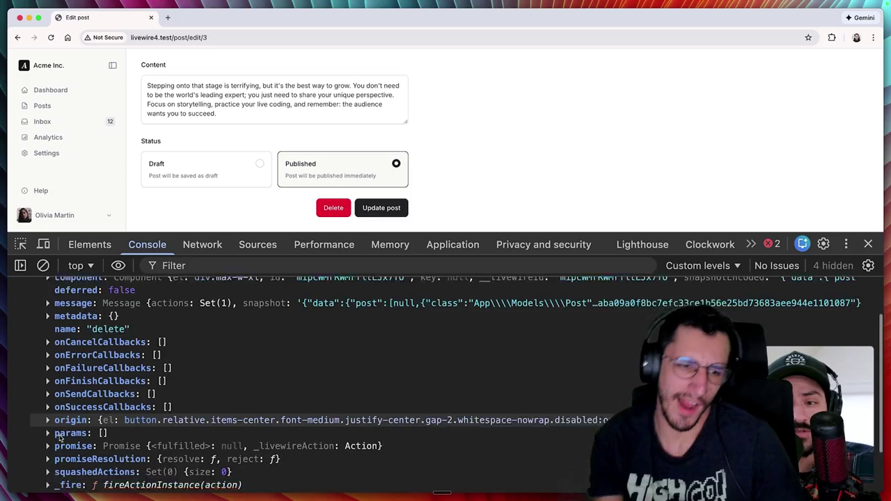
scroll(62, 411, "down", 1)
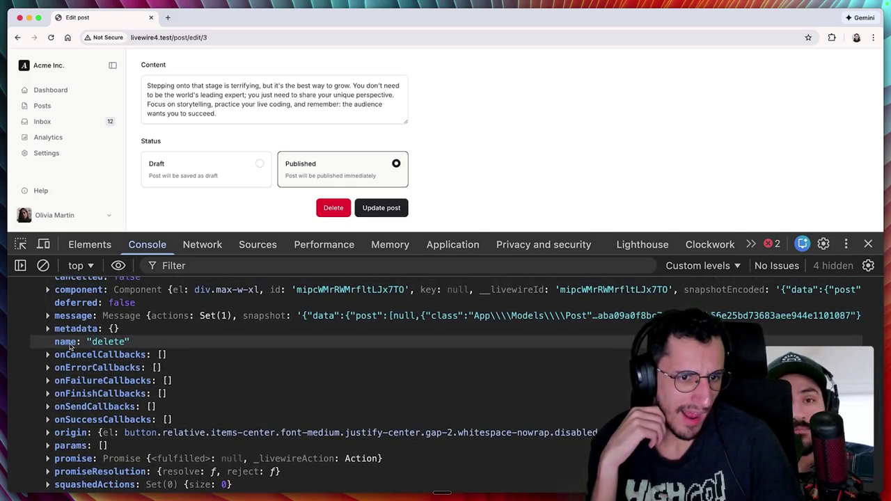
scroll(73, 346, "down", 2)
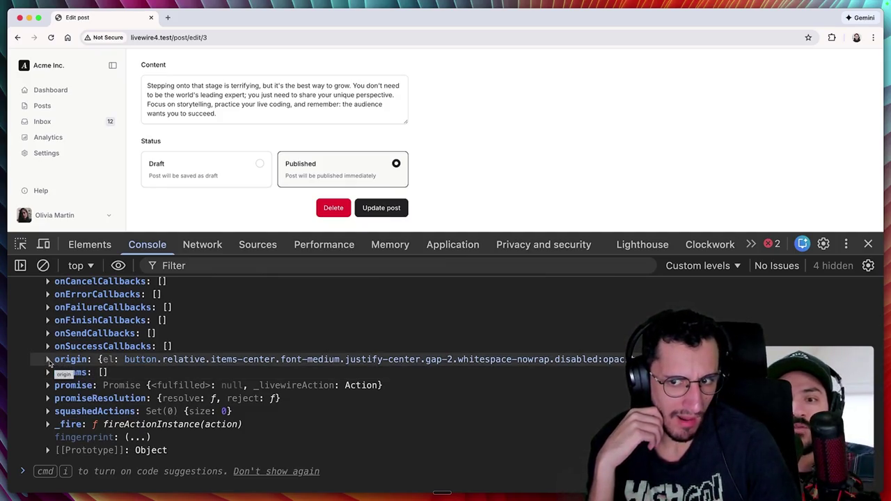
left_click(48, 359)
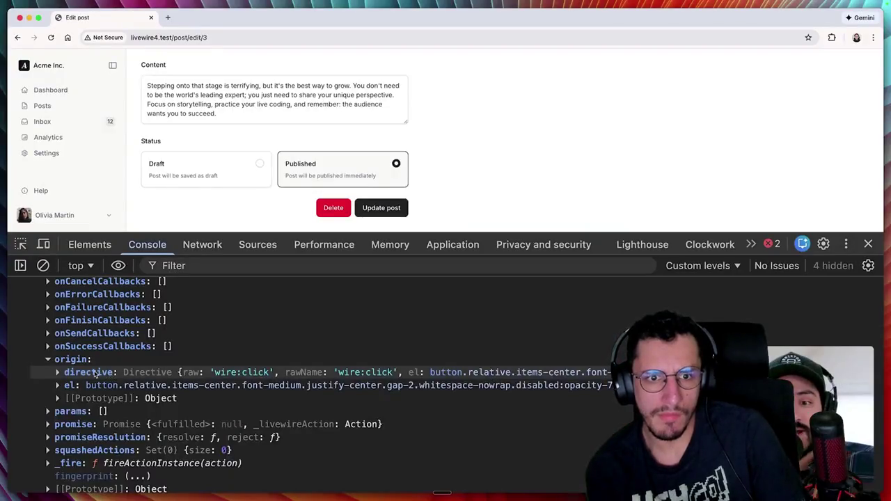
left_click(95, 374)
scroll(119, 418, "down", 2)
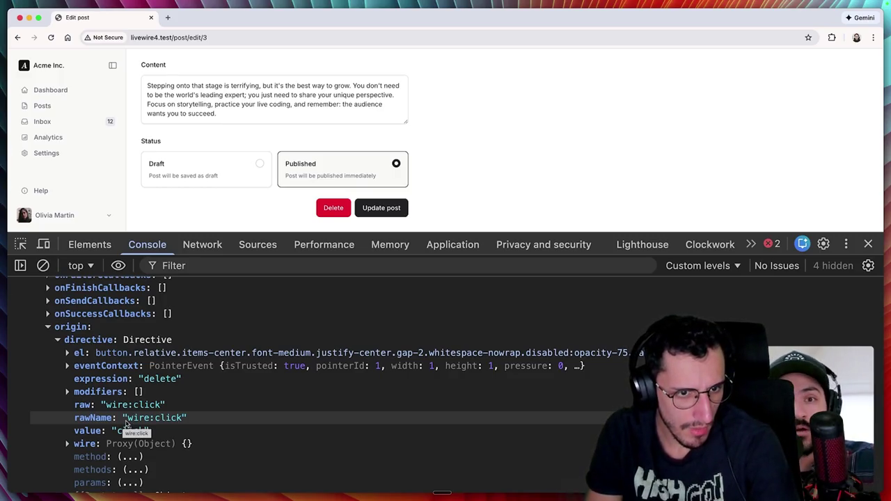
left_click(68, 392)
left_click(67, 392)
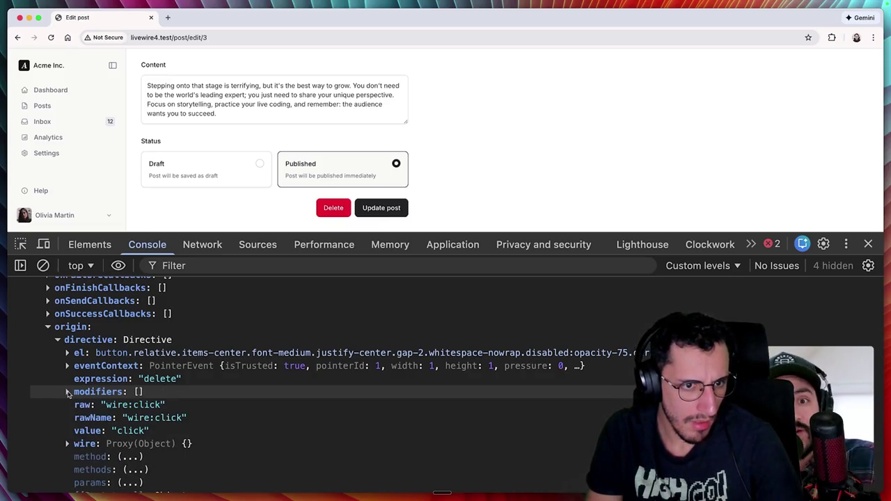
Step: Add action.cancel() inside the intercept('delete') callback
scroll(80, 369, "up", 5)
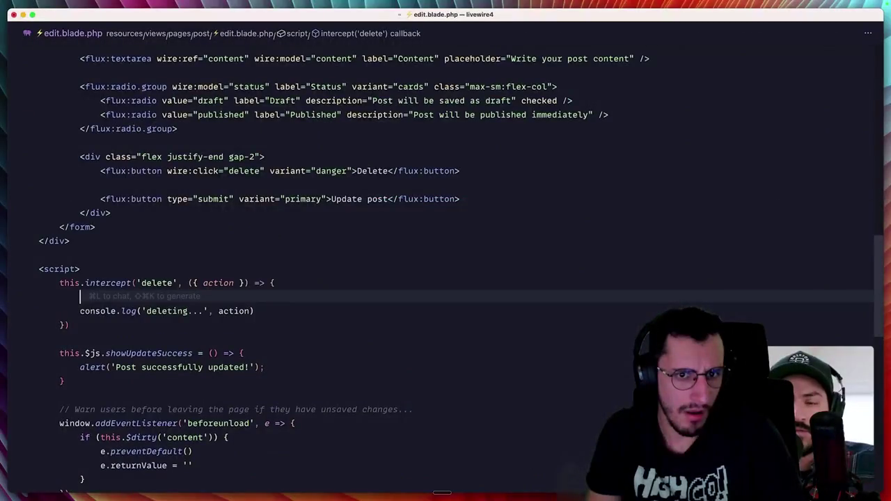
type("action")
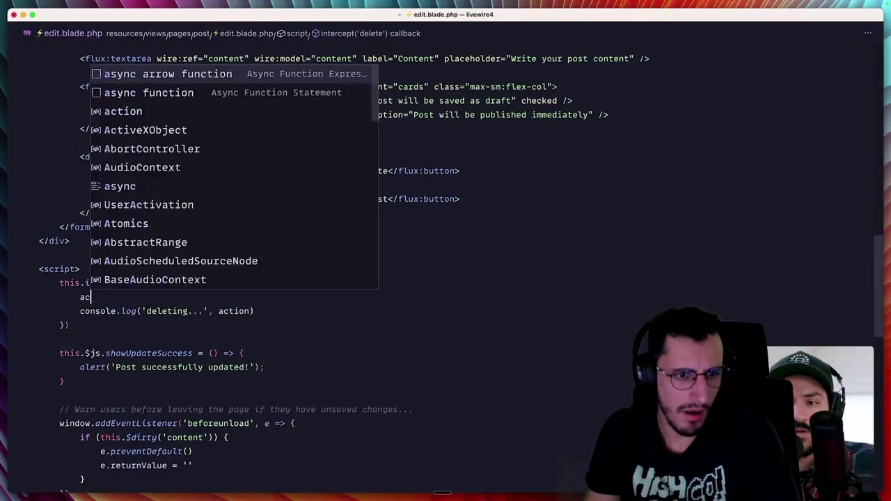
type(".cancel(")
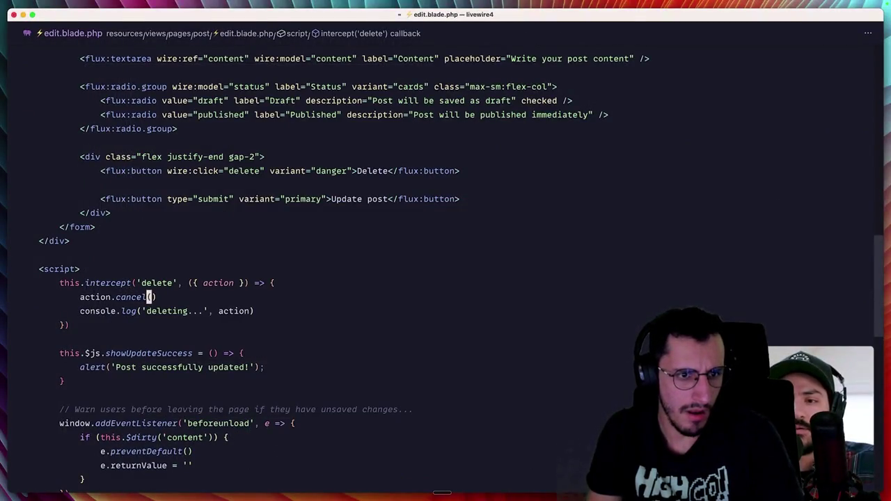
key("super+Tab")
Step: Click Delete repeatedly, confirming only 'deleting...' logs and no Fetch/XHR requests appear
left_click(342, 208)
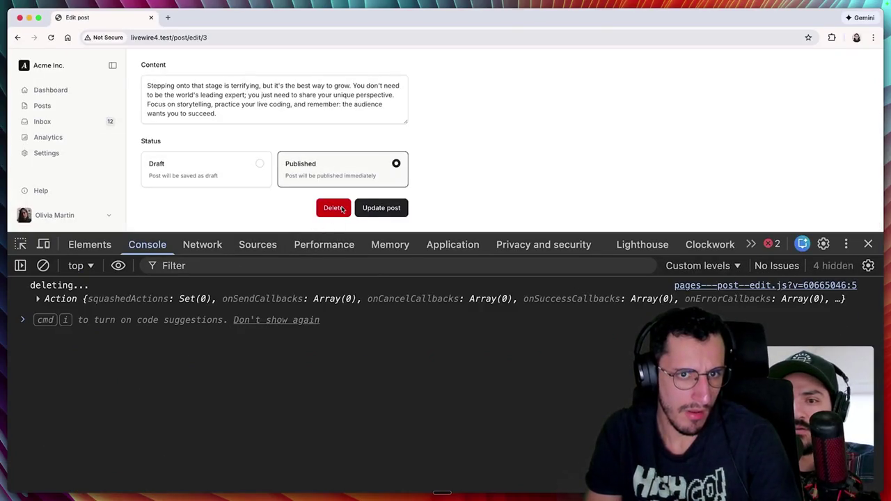
left_click(342, 208)
left_click(342, 208)
left_click(342, 208)
left_click(341, 208)
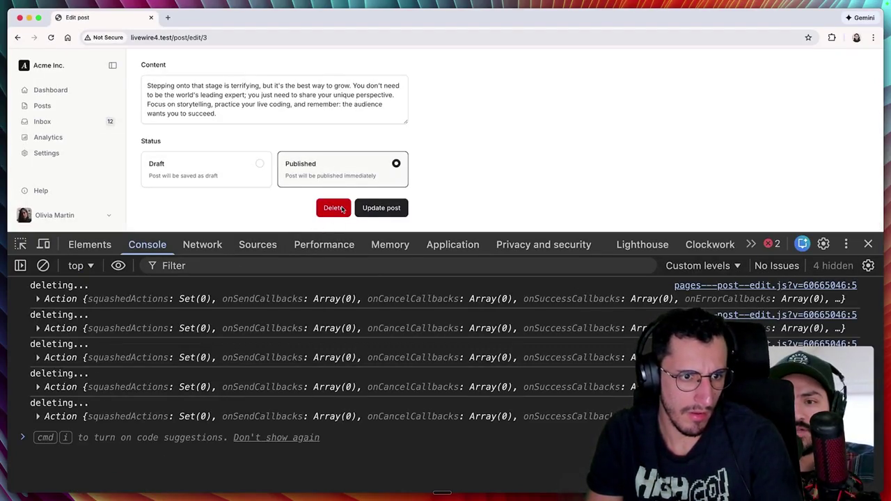
left_click(202, 244)
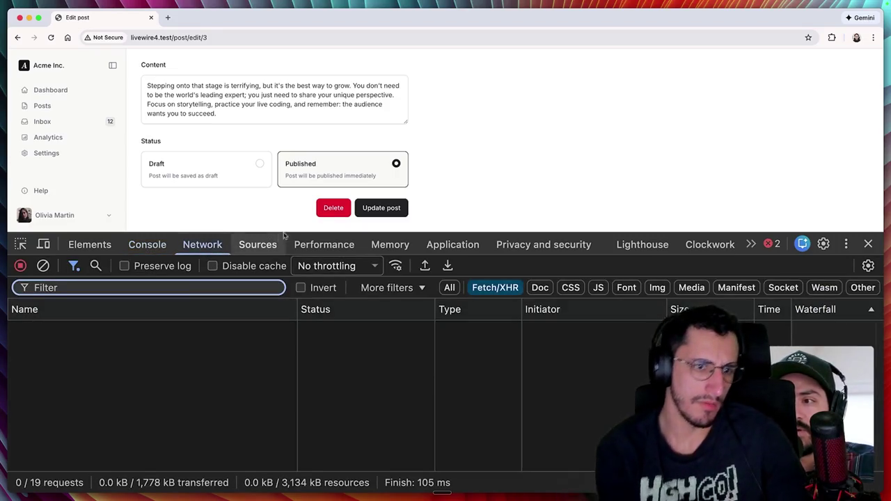
left_click(320, 216)
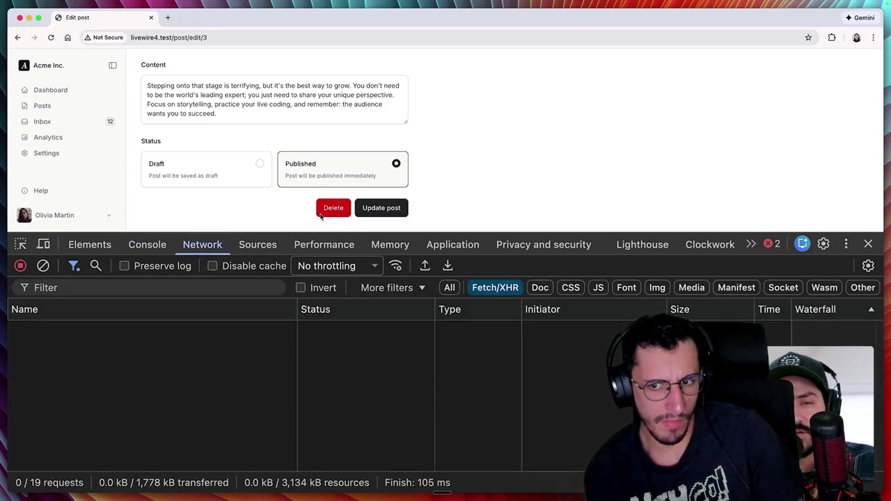
key("super+Tab")
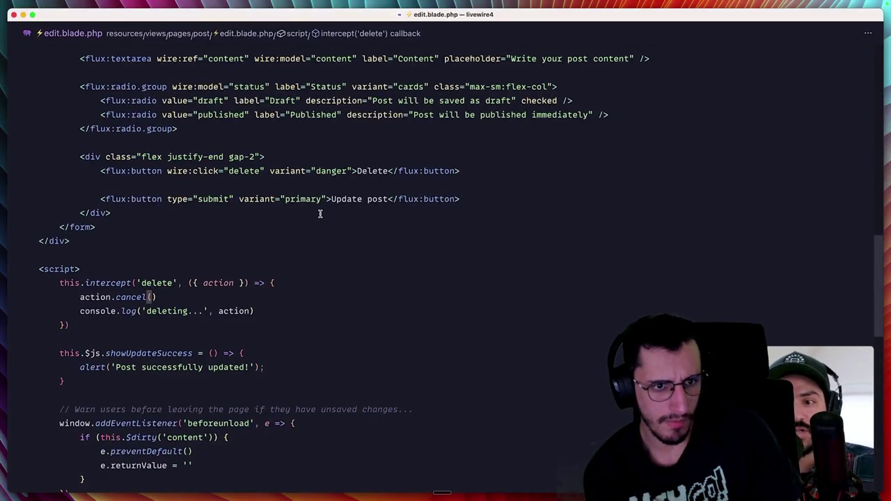
key("End")
key("Return")
type("confirm(")
type("area ")
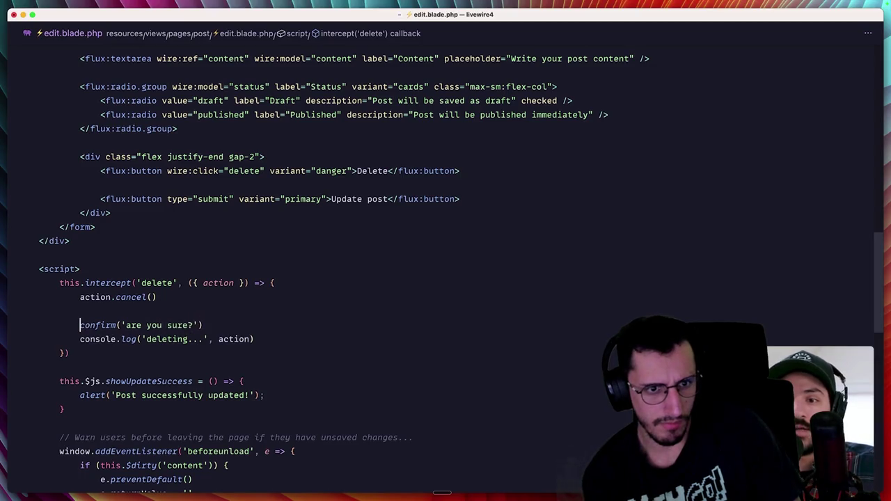
type("if (")
key("End")
type(") {")
key("Return")
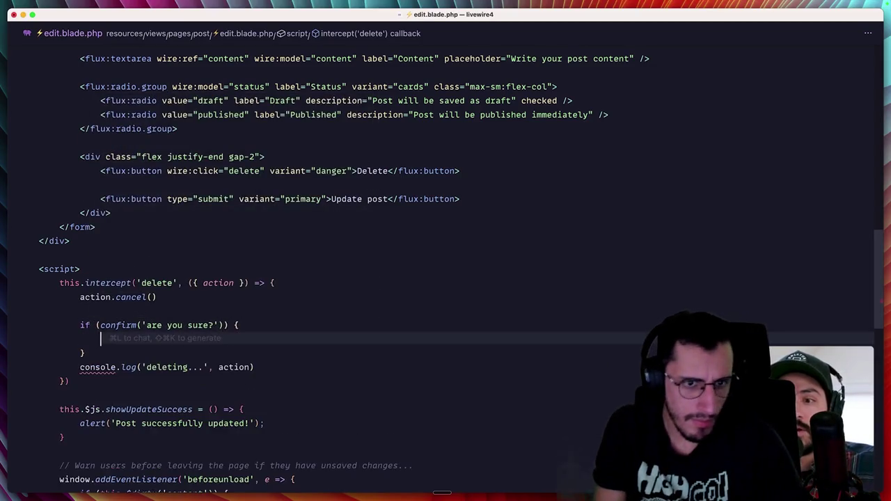
type("this.delete()")
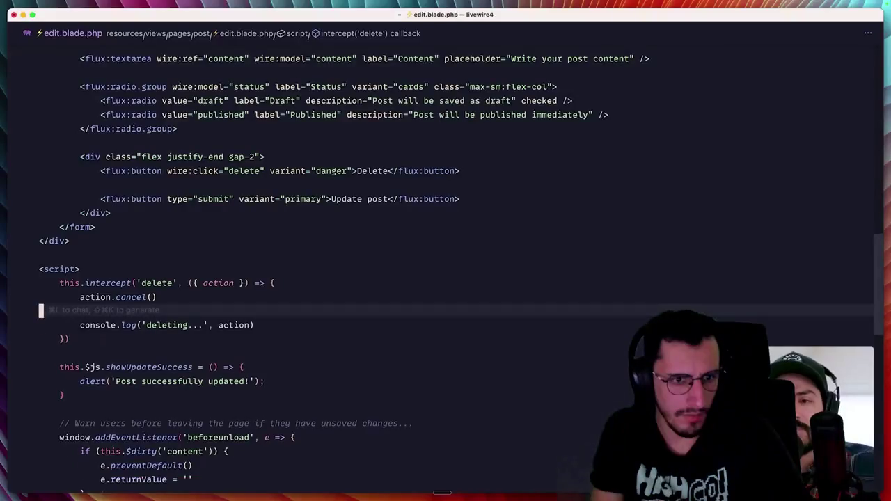
type("onSend")
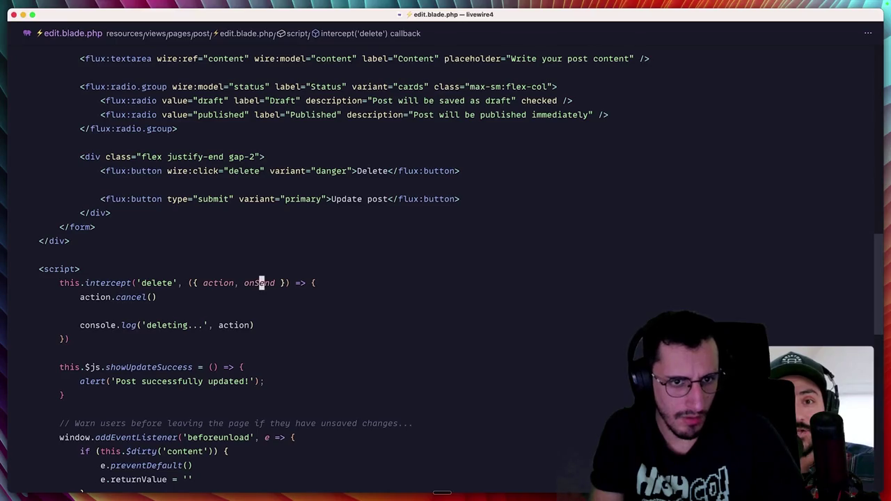
Step: Wrap the delete interceptor's action.cancel() call inside a new onSend(() => { }) callback
key("super+shift+Return")
type("on")
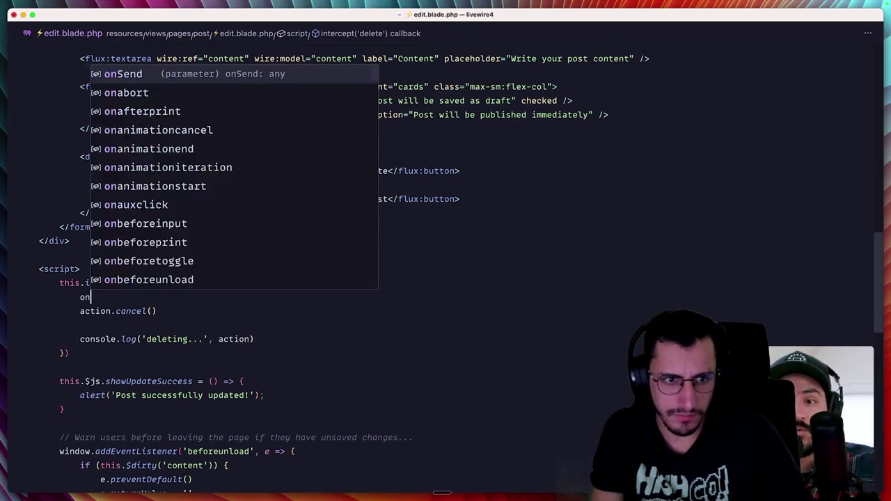
type("Send(() => {")
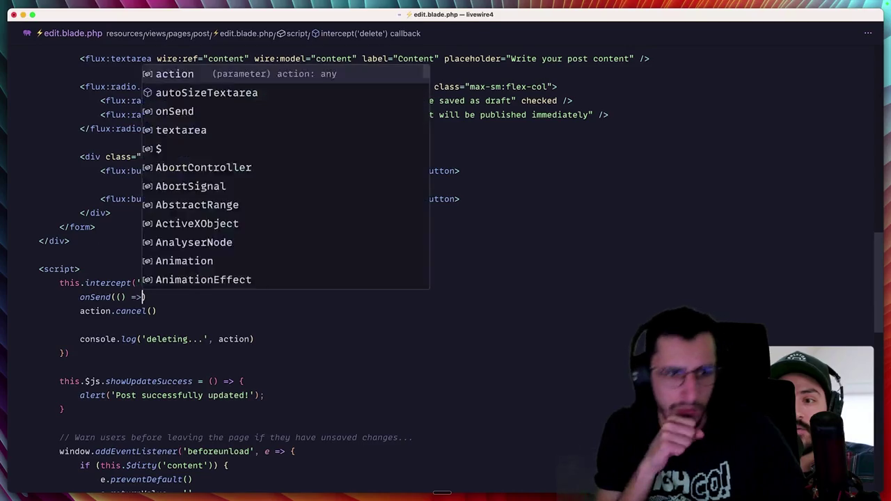
key("Return")
key("alt+Up")
key("ctrl+shift+k")
left_click(41, 338)
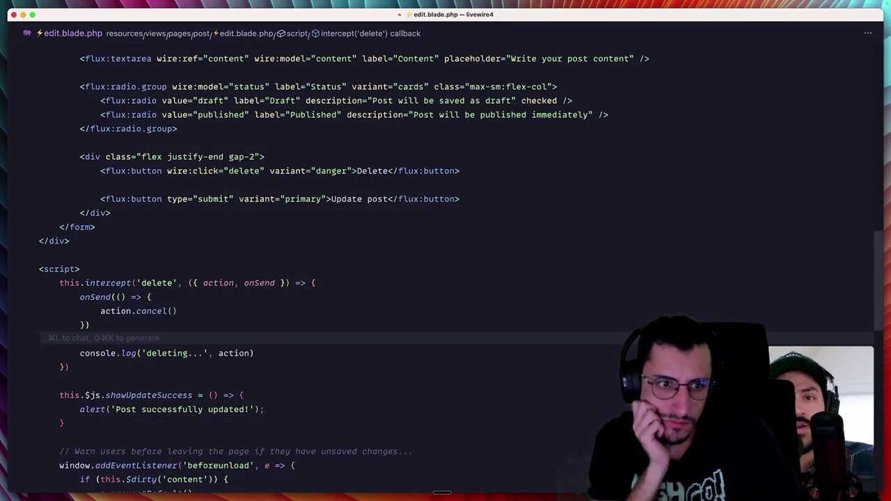
Step: Test the onSend cancel by deleting the post in Chrome, then return to the cancel call
key("super+Tab")
left_click(339, 206)
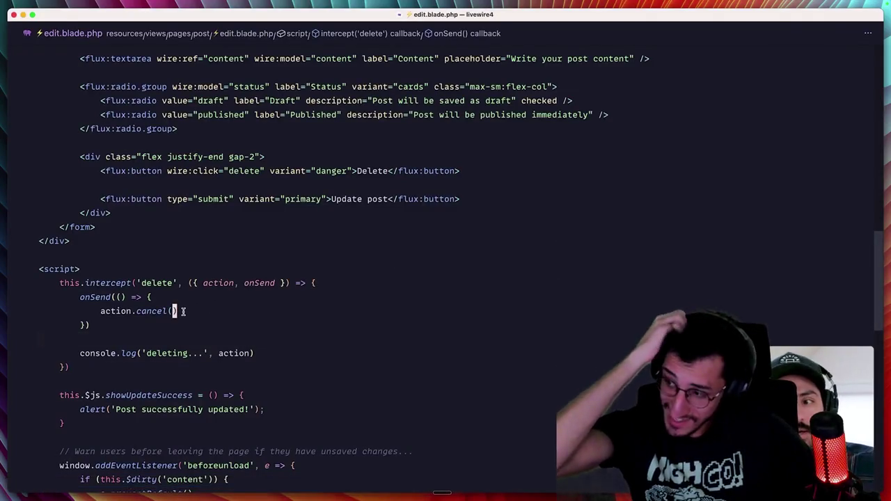
left_click(174, 311)
type("document.body.style.opacity = '.5'")
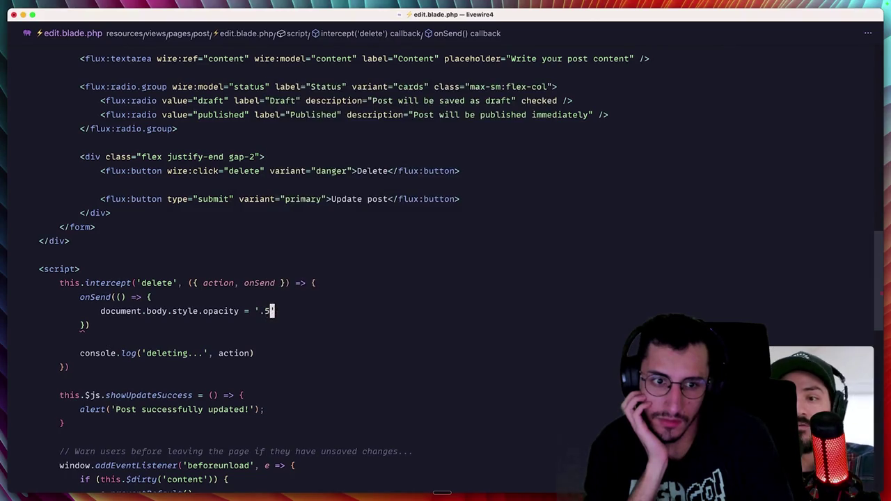
Step: Delete the post in Chrome and watch the page dim while the update request returns 200
key("super+space")
key("Return")
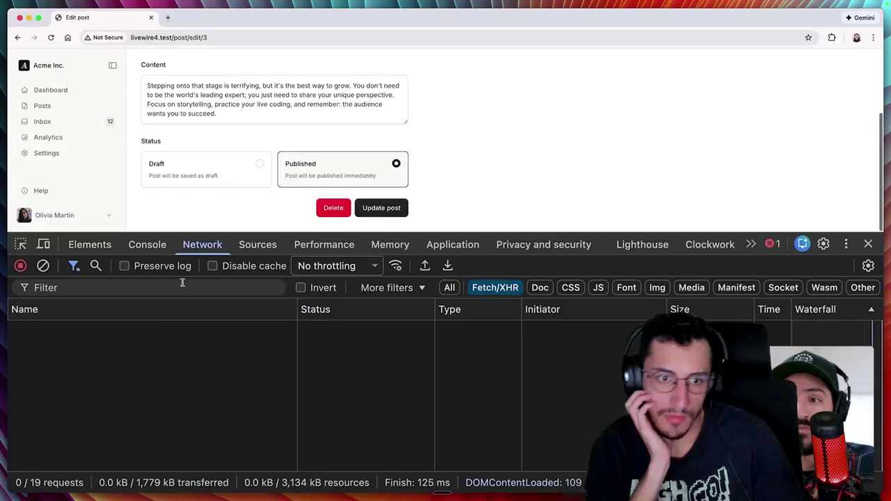
left_click(328, 208)
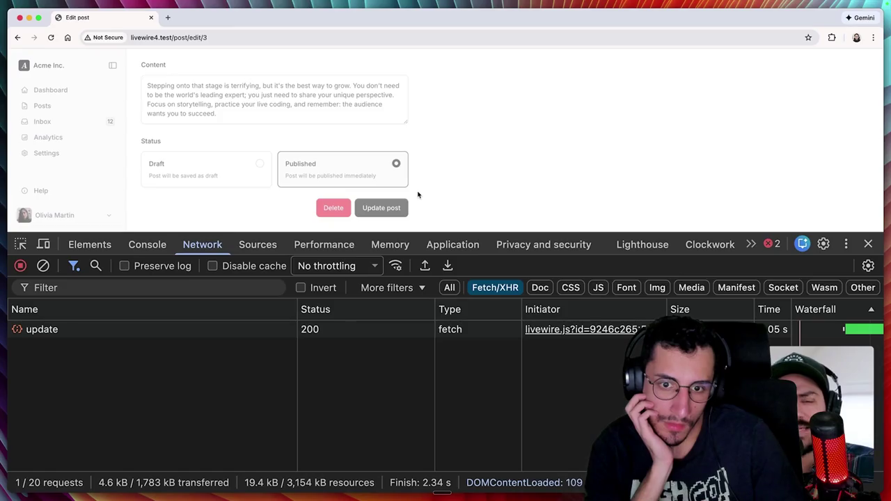
key("super+Tab")
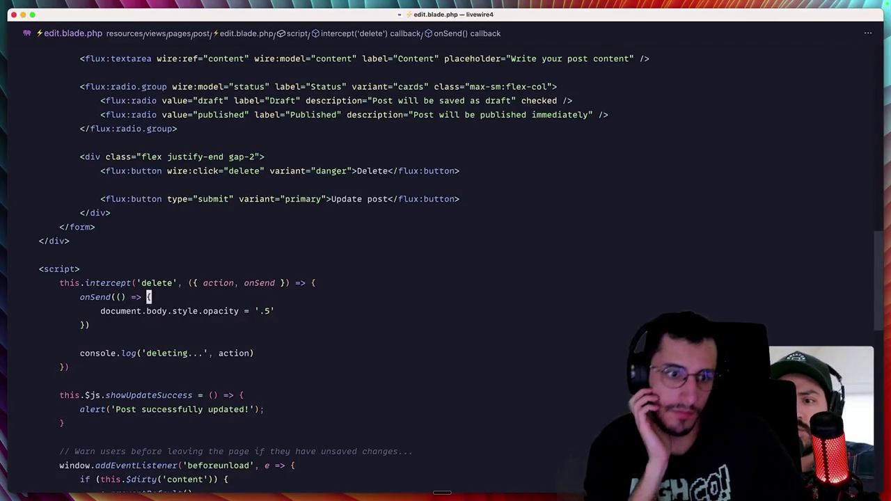
Step: Add onFinish to the delete interceptor's destructured parameters after onSend
left_click(275, 282)
type(", onFinish")
left_click(39, 339)
Step: Add an onFinish callback below onSend containing the copied body opacity line, and save
key("Return")
key("Return")
key("Up")
type("onFinis")
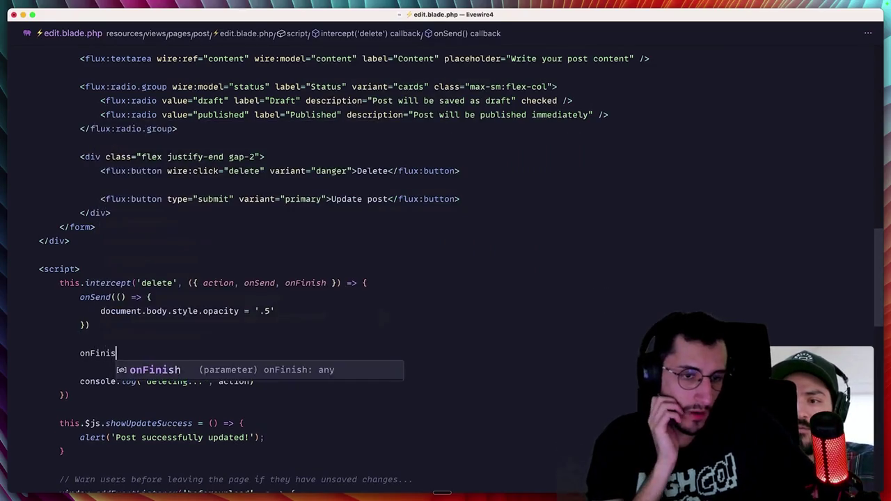
type("h()")
key("Return")
key("Up")
key("Up")
key("Up")
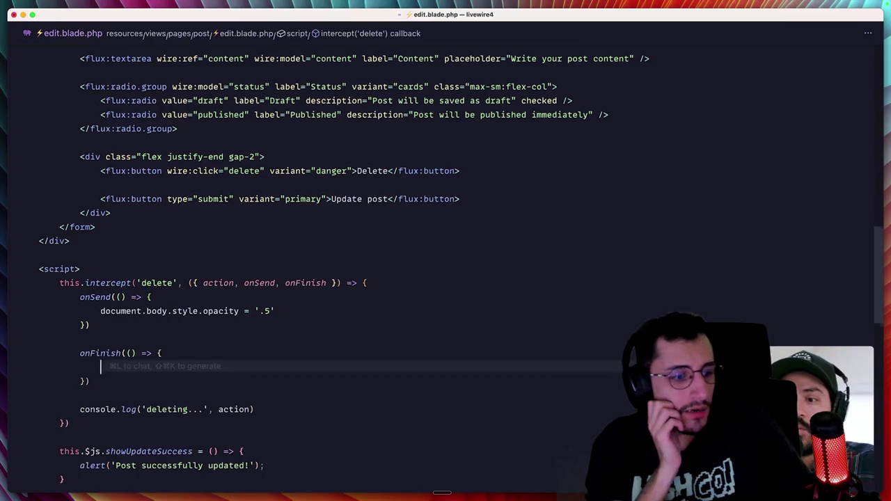
key("super+c")
key("Down")
key("Down")
key("Down")
key("super+v")
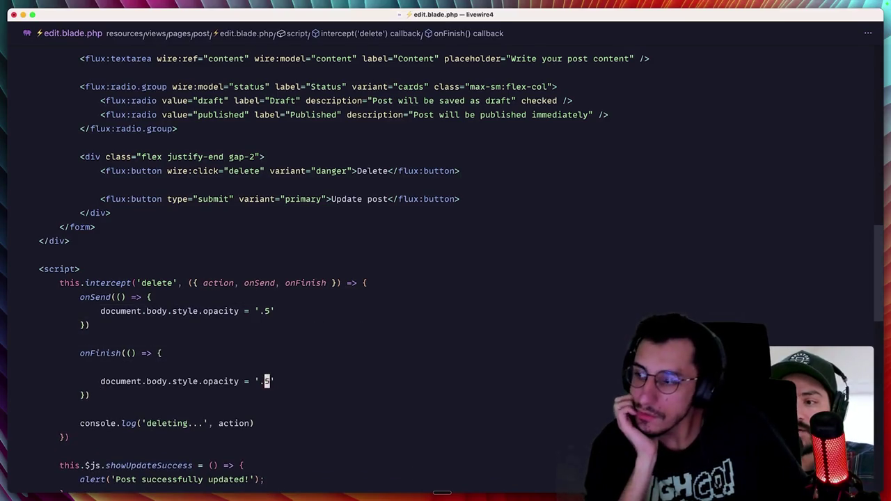
key("super+s")
key("super+Tab")
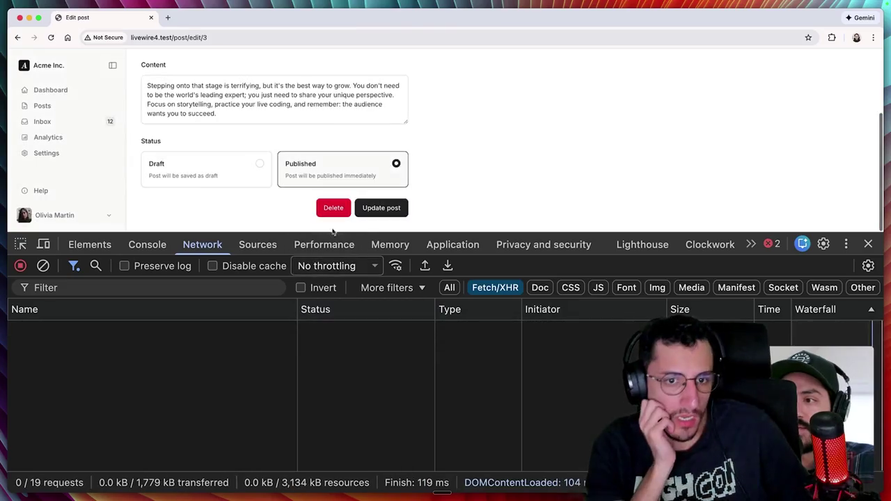
Step: Delete the post again in Chrome; the update request returns 200 and the page isn't left dimmed
left_click(333, 208)
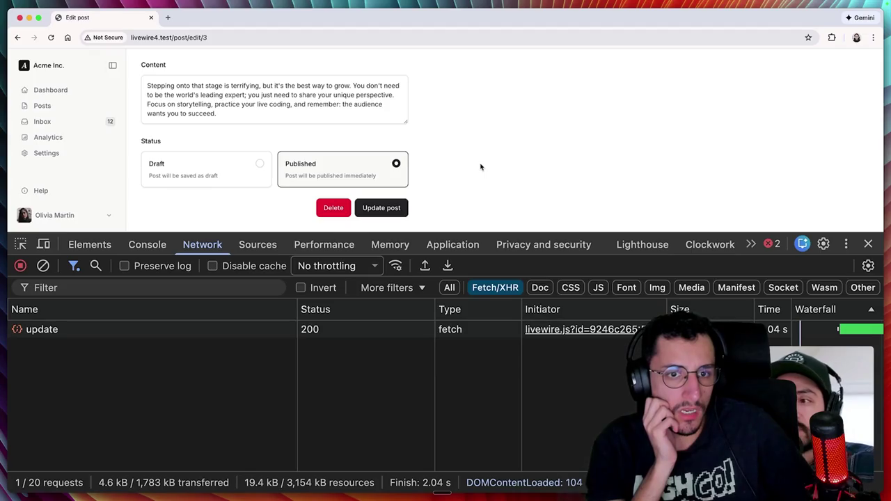
key("super+Tab")
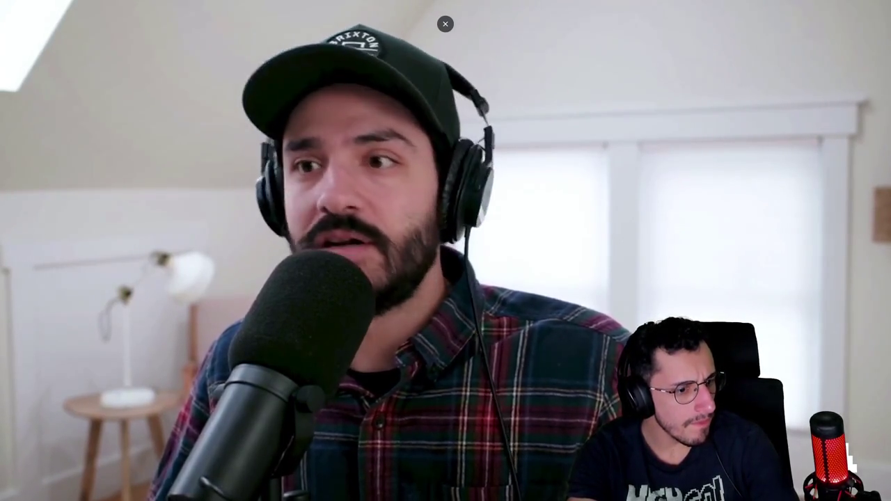
left_click(278, 156)
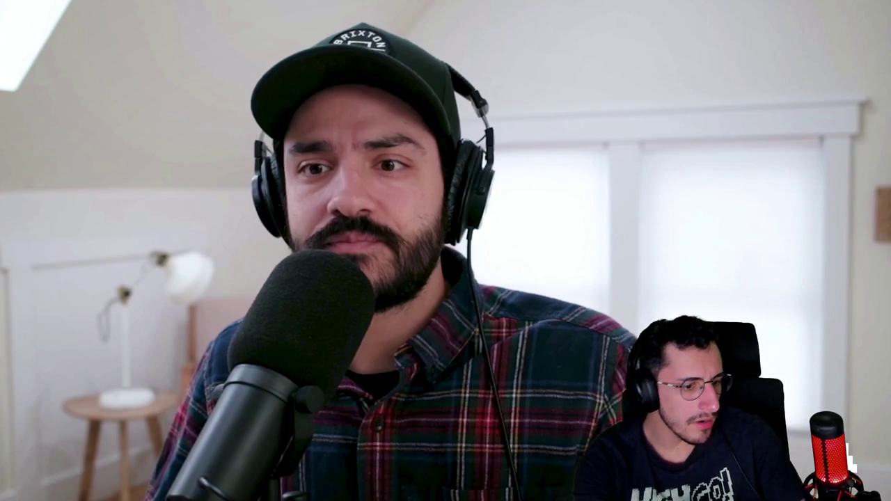
left_click(359, 266)
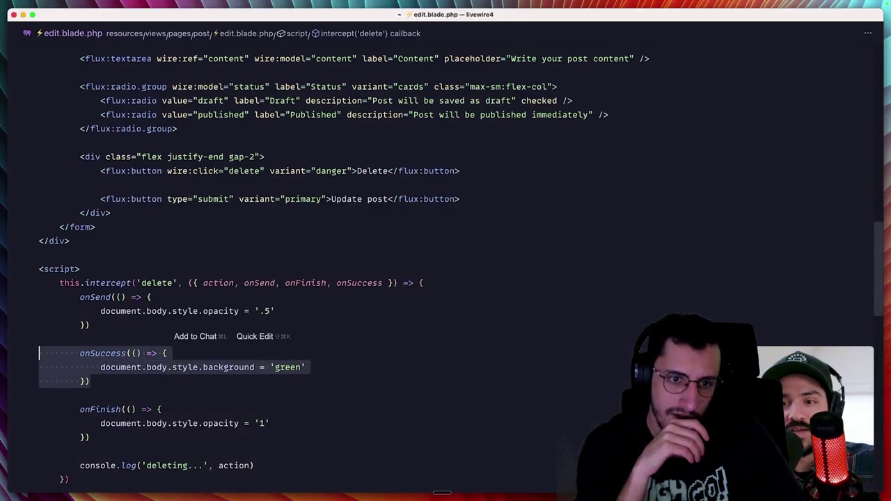
Step: Rename the duplicated onSuccess hook to onError and throw new \Exception('hey') in delete()
double_click(91, 410)
type("onError(() => {")
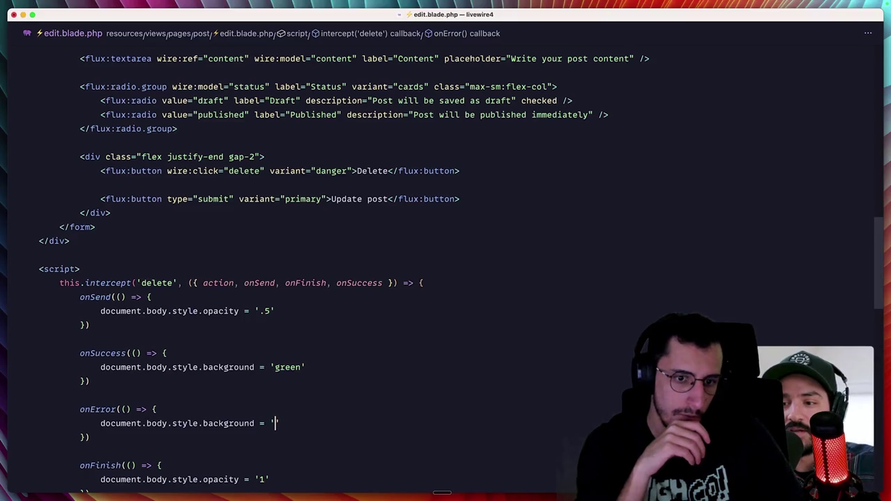
key("ctrl+minus")
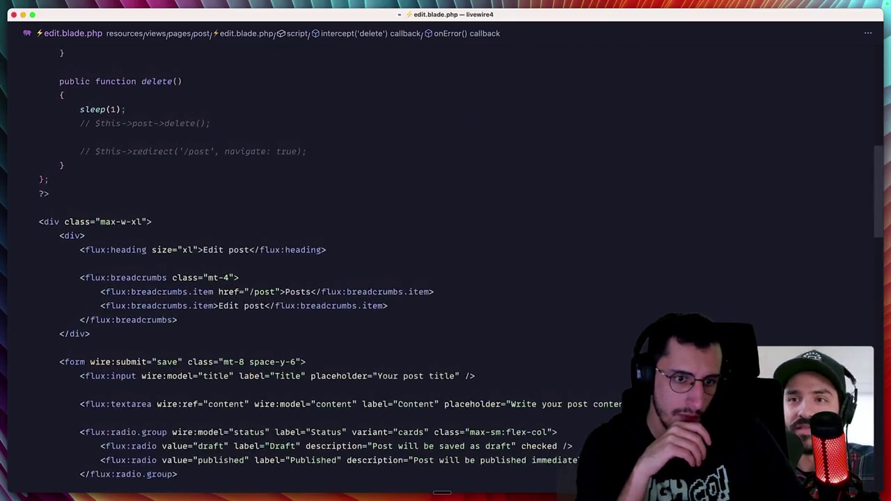
key("Return")
type("throw new \\E")
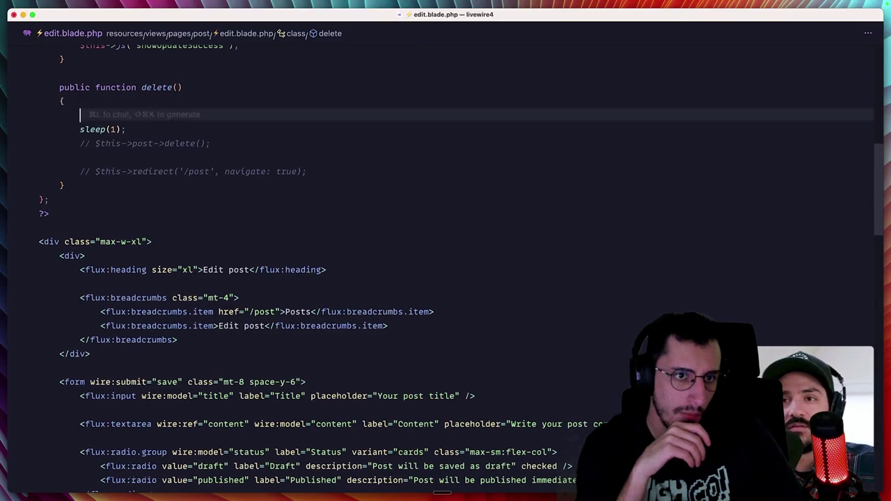
type("xception('hey")
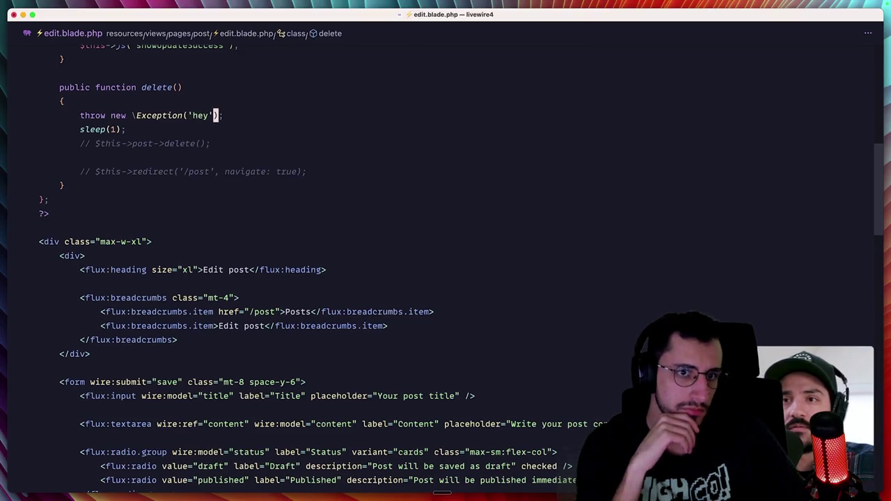
Step: Delete the post in Chrome and inspect the resulting Livewire error in the console
key("super+Tab")
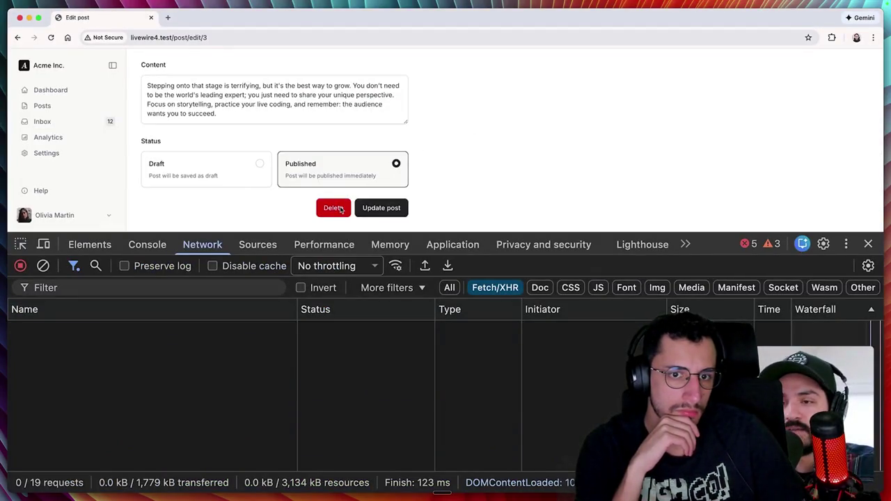
left_click(207, 245)
left_click(161, 244)
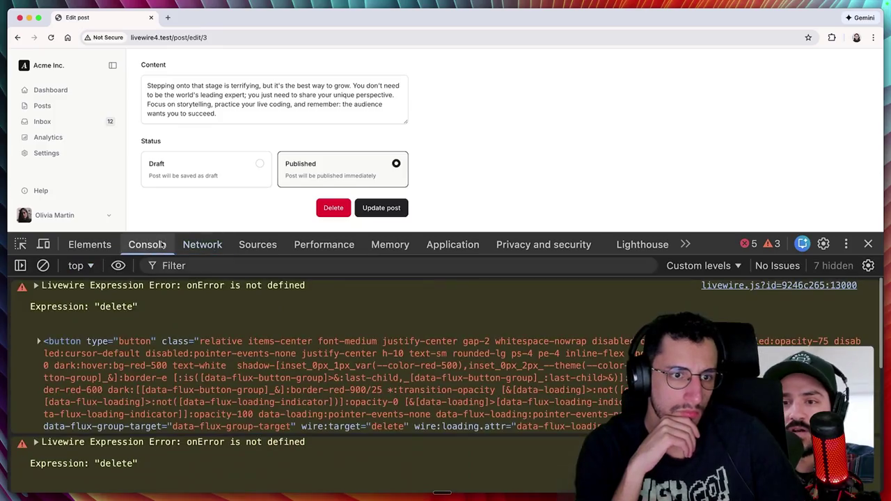
key("super+Tab")
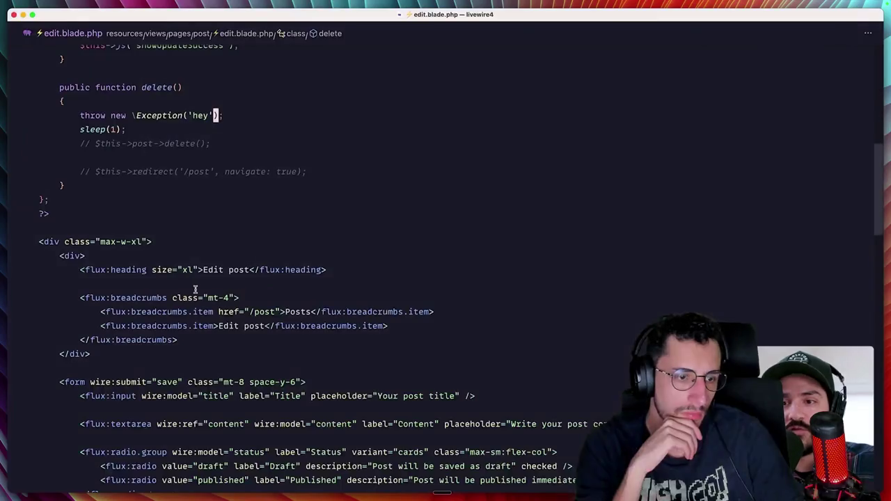
Step: Add onError to the intercept callback's destructured parameters
scroll(218, 354, "down", 10)
left_click(383, 209)
type(", onError }) => {")
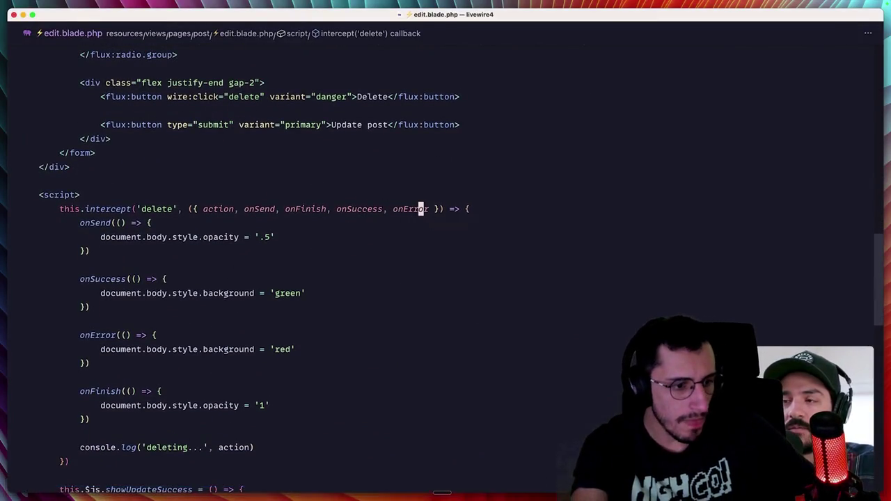
Step: Delete the post again to trigger the exception, dismiss the exception report, and return to Cursor
key("super+Tab")
left_click(323, 304)
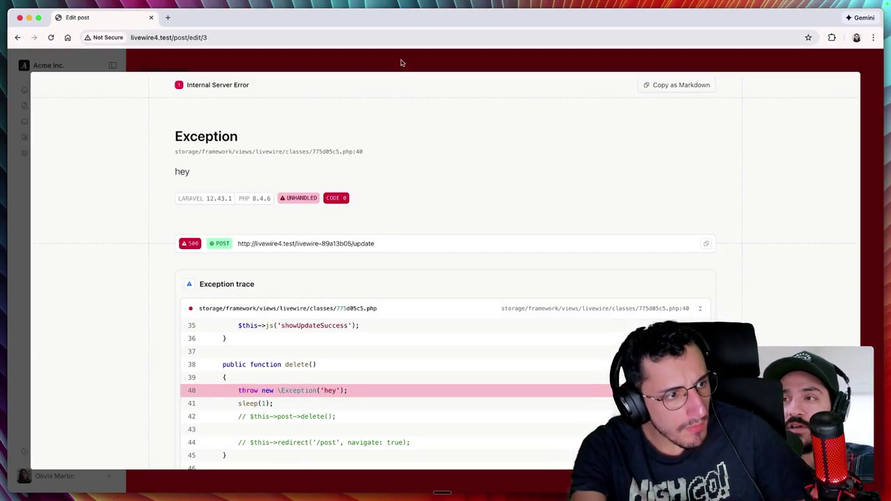
left_click(399, 62)
key("super+space")
type("c")
key("Return")
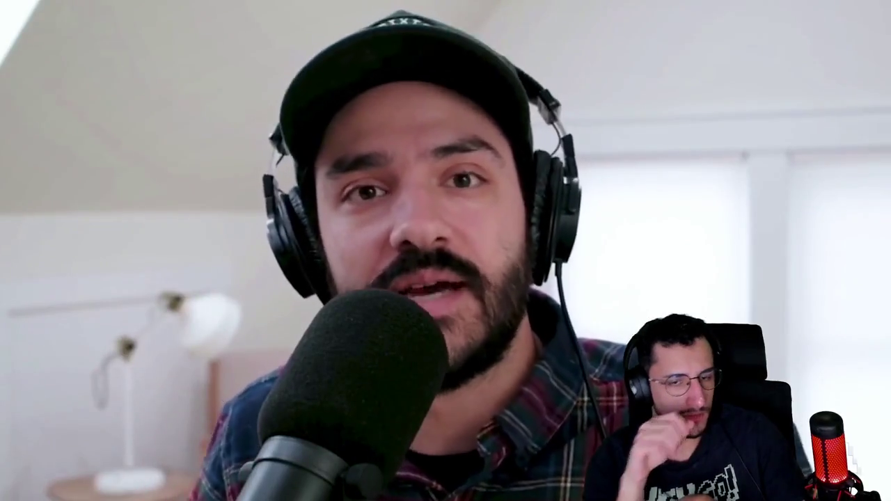
Step: Exit full-screen playback of the Action Interceptors video with Esc
key("Escape")
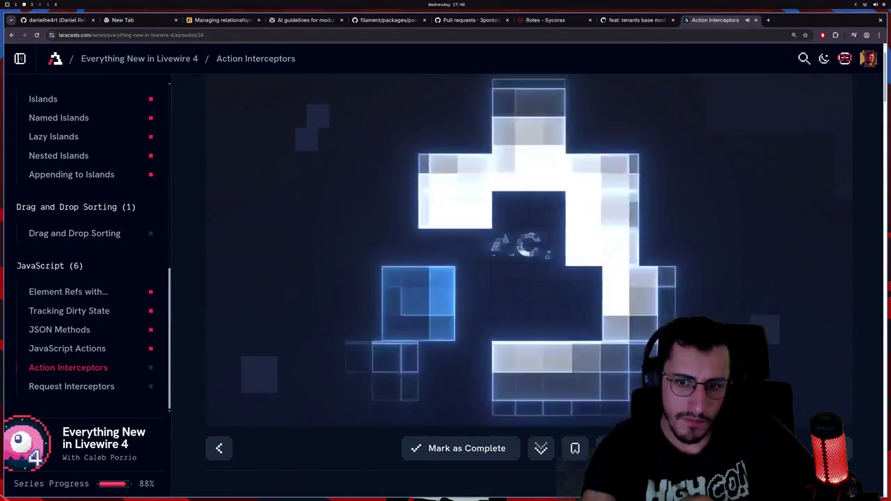
Step: Scroll down to the episode's Discuss section and start a new discussion comment
scroll(334, 453, "down", 3)
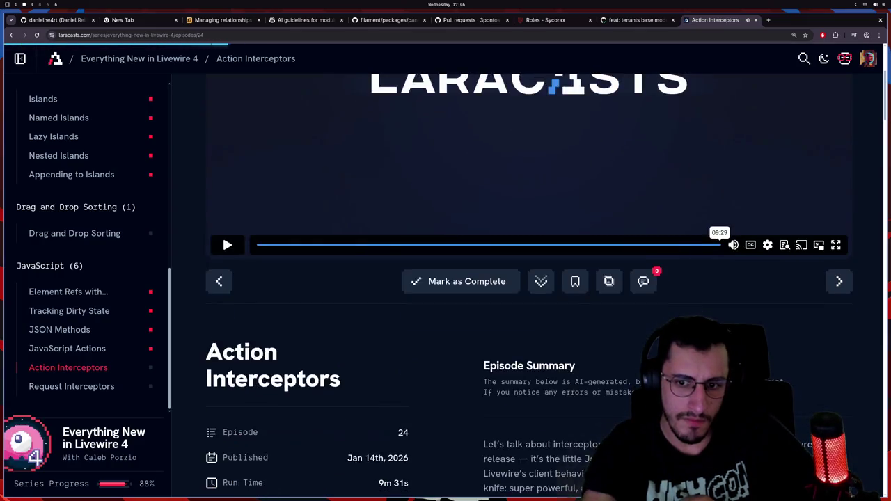
scroll(506, 325, "down", 4)
scroll(446, 271, "down", 10)
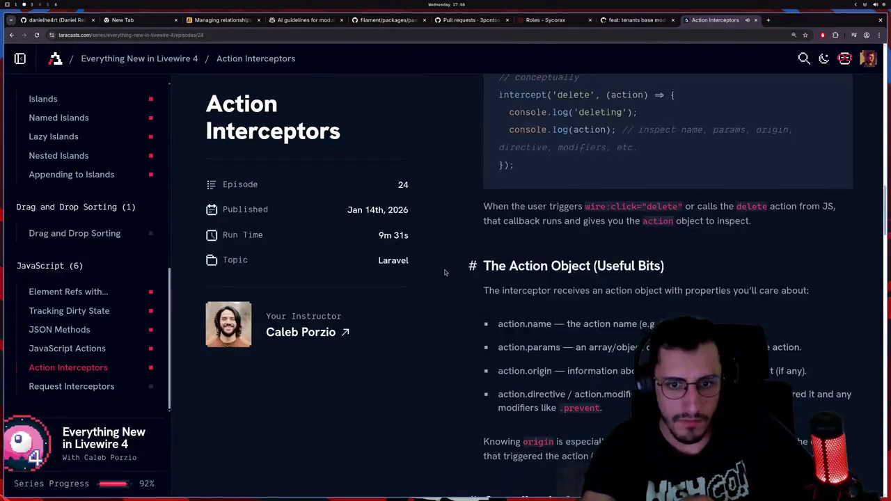
scroll(446, 273, "down", 15)
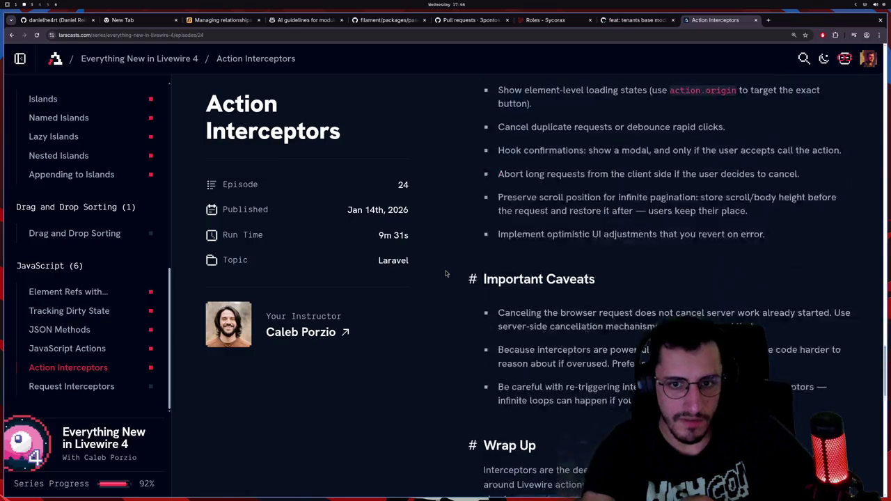
scroll(479, 271, "up", 4)
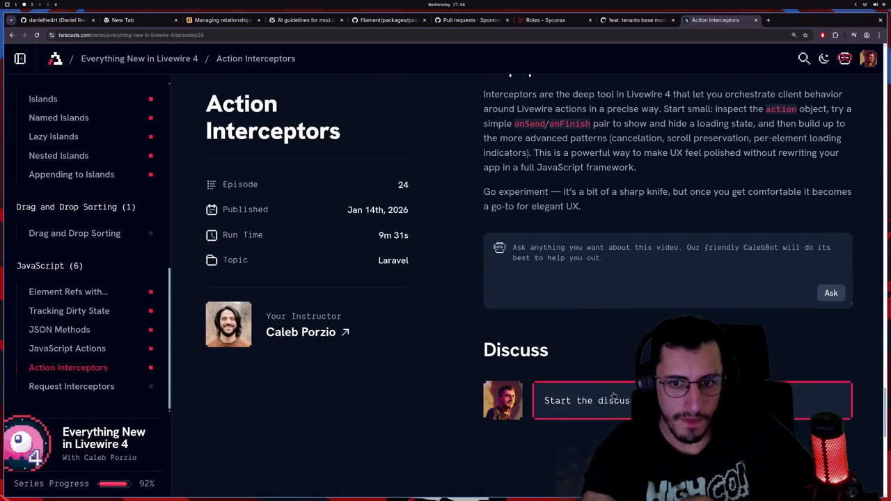
left_click(612, 397)
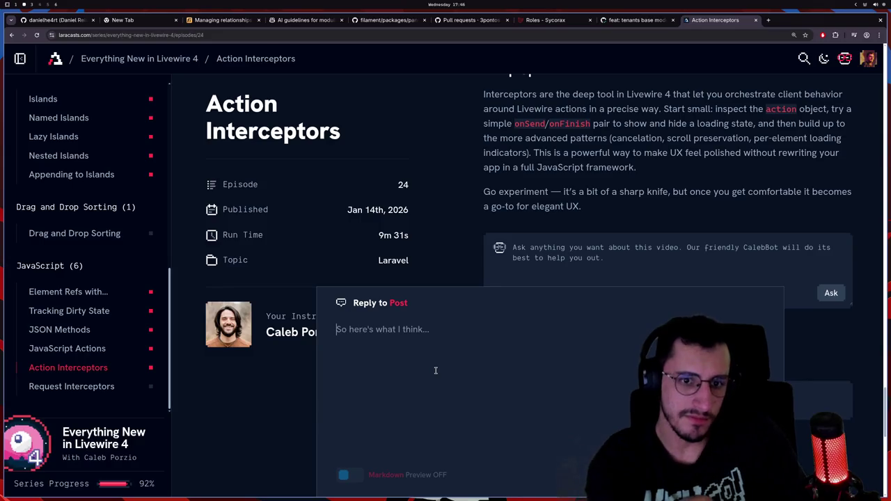
Step: Post the comment 'Really smooth hooks here with a perfect syntax!!' to the discussion
type("H")
key("BackSpace")
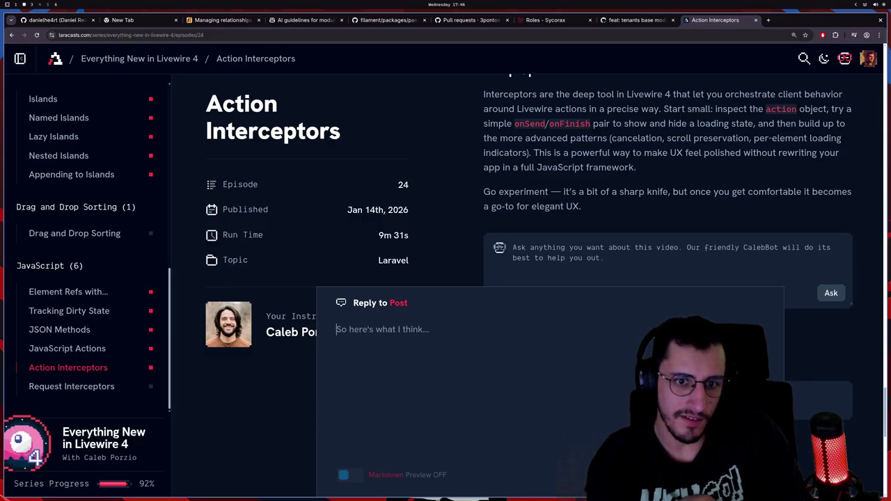
type("s")
key("BackSpace")
type("s")
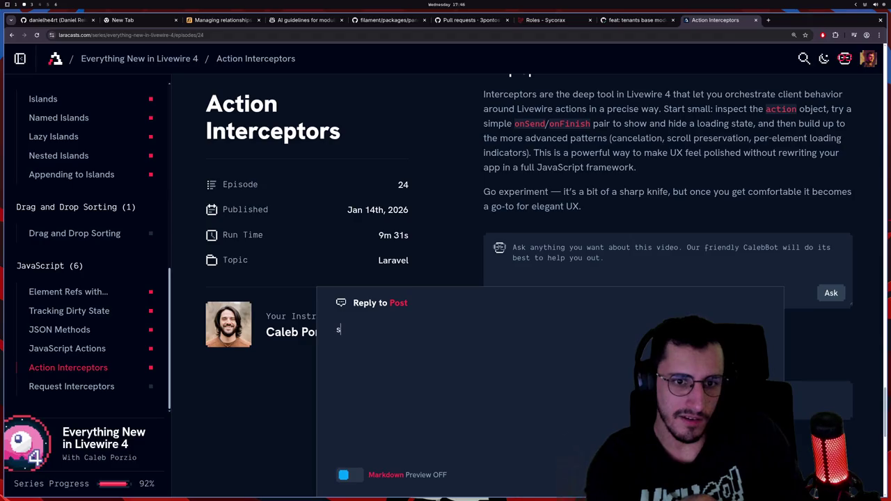
key("BackSpace")
type("Really smooth")
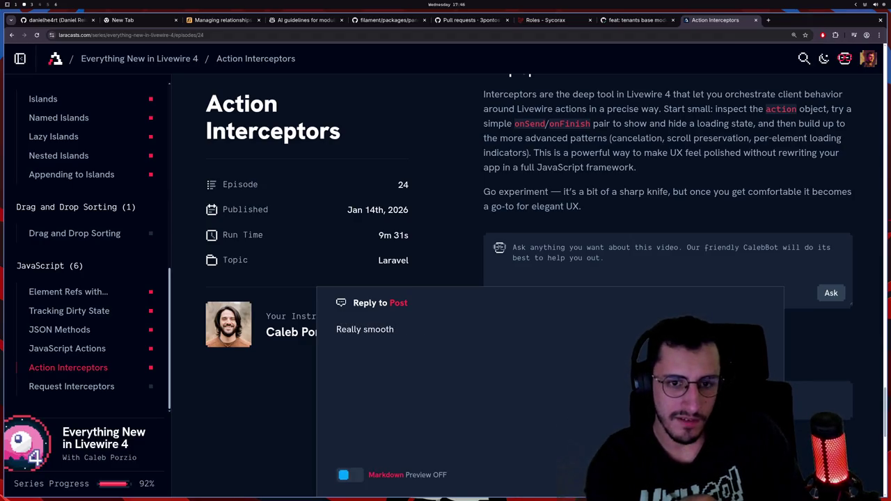
type(" hooks")
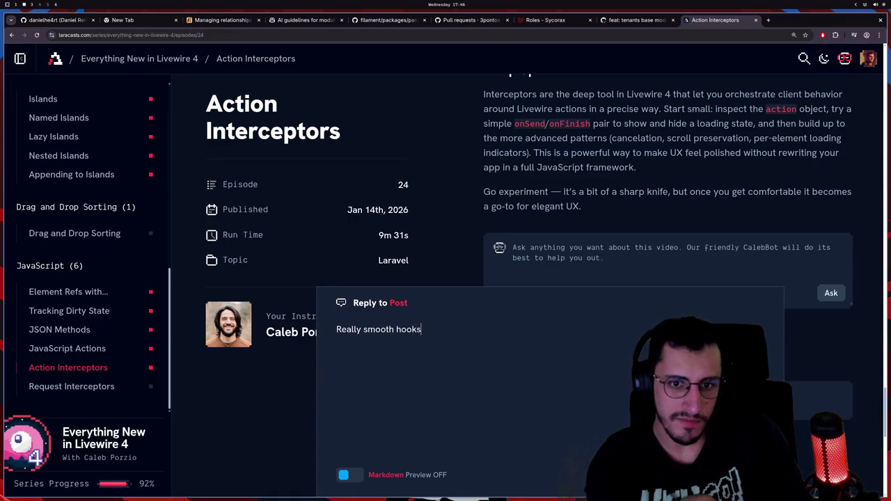
type("hook")
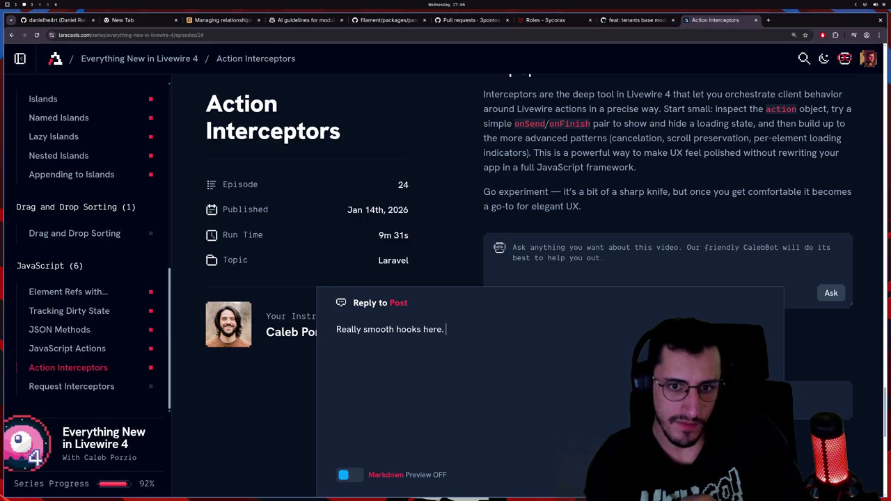
type("syntax")
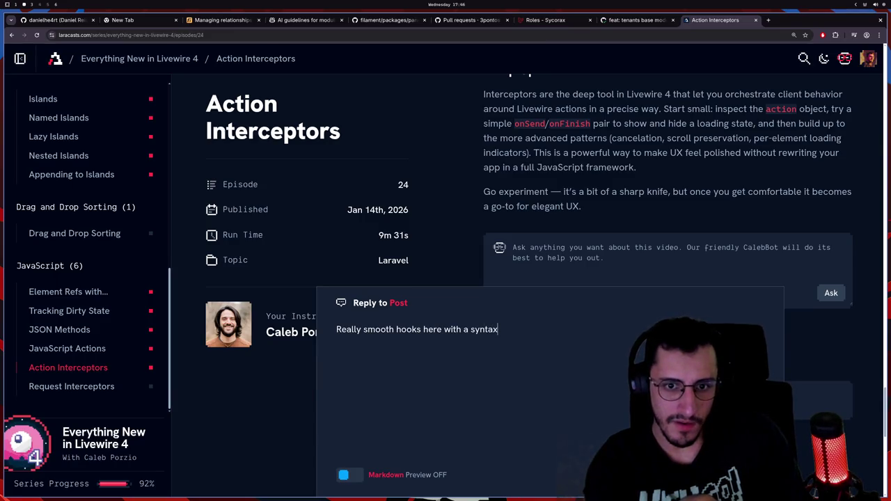
type("perfect")
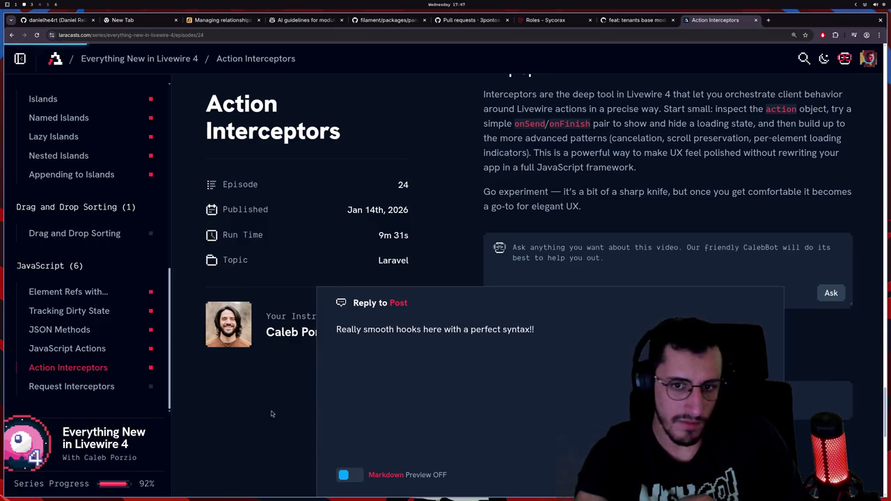
key("ctrl+Return")
left_click(71, 386)
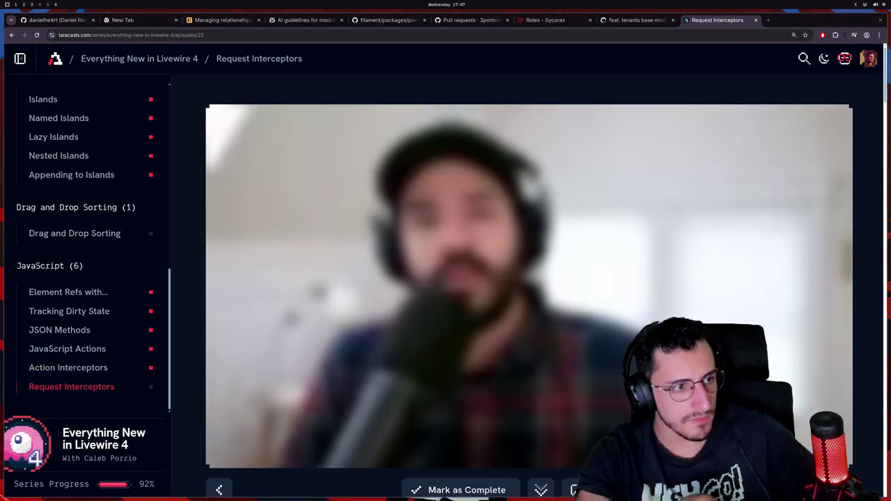
Step: Play the Request Interceptors episode video and switch it to full screen
left_click(227, 454)
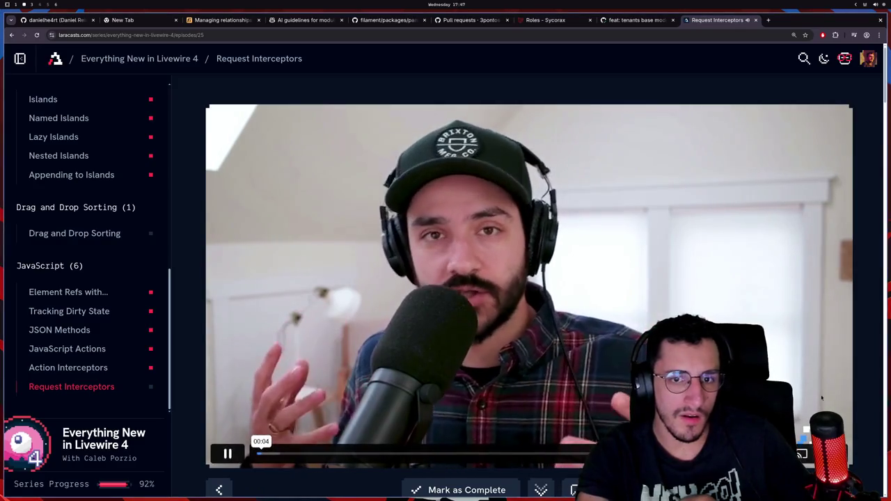
double_click(812, 322)
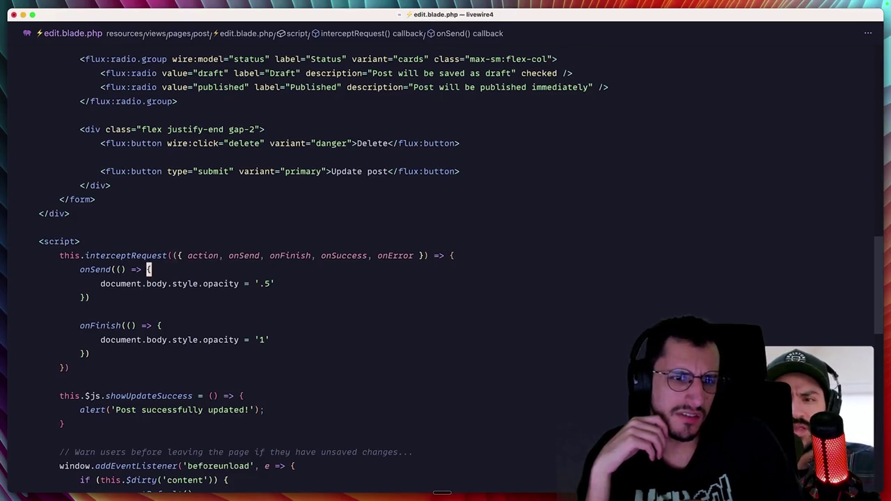
Step: Remove action, onSuccess and onError from the interceptRequest callback's parameters
left_click(188, 255)
key("BackSpace")
left_click(270, 256)
key("alt+shift+Right")
key("alt+shift+Right")
key("BackSpace")
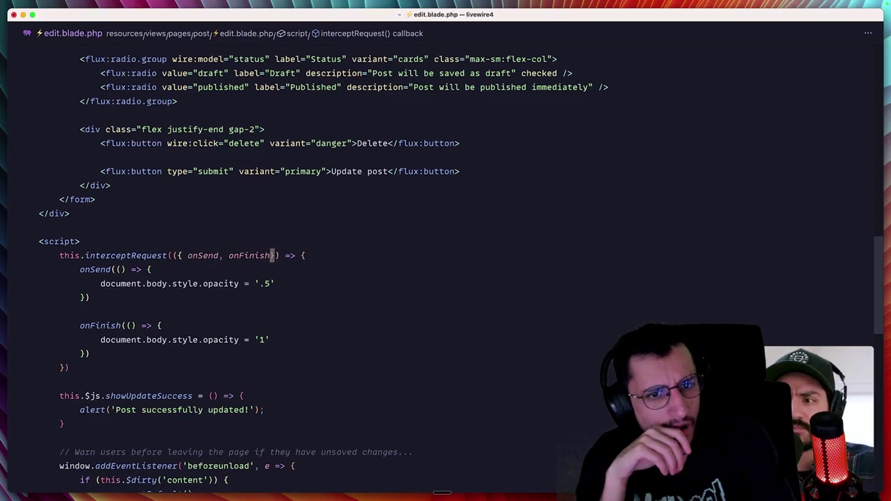
Step: Delete the post in Chrome, then scroll back up to delete() in edit.blade.php
key("super+Tab")
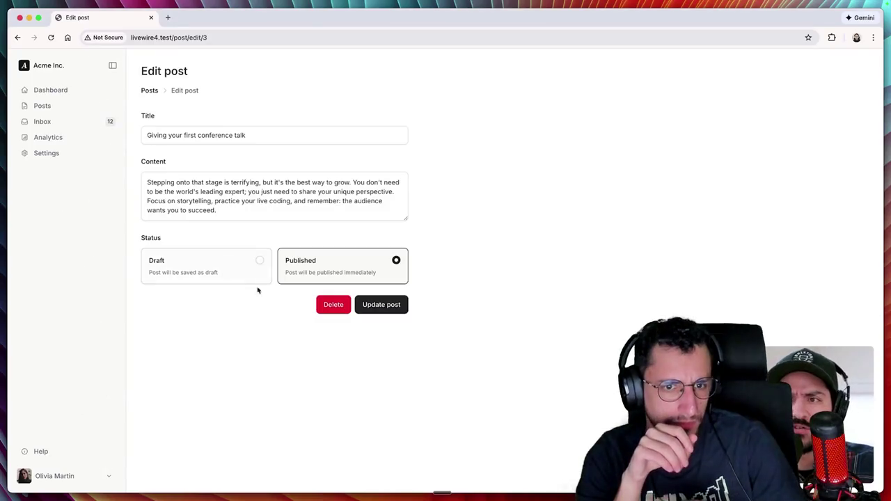
left_click(334, 306)
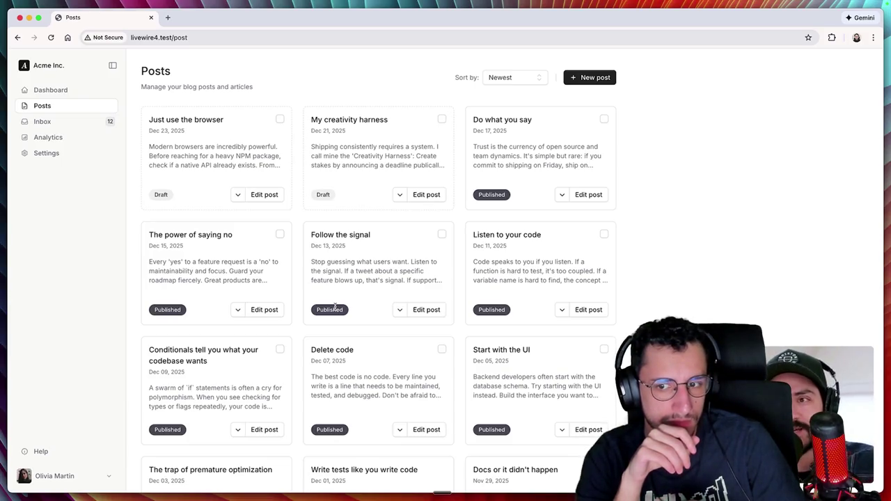
key("super+Tab")
scroll(263, 193, "up", 10)
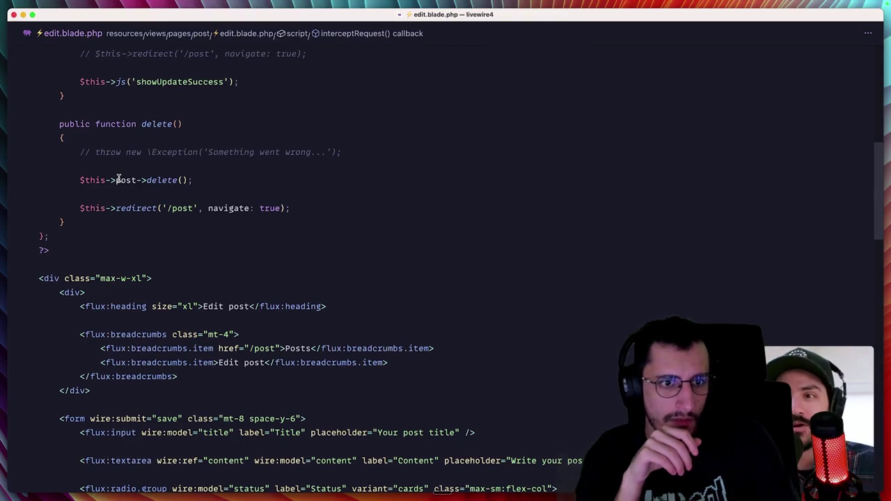
left_click(125, 194)
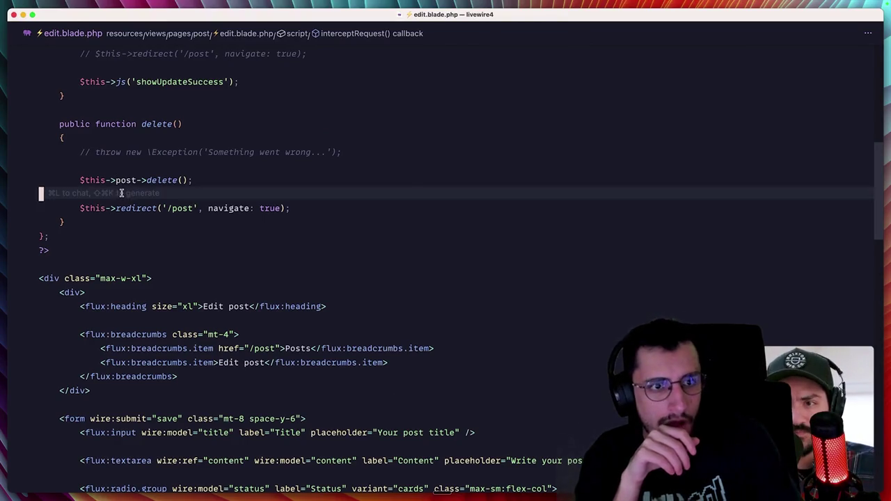
double_click(137, 209)
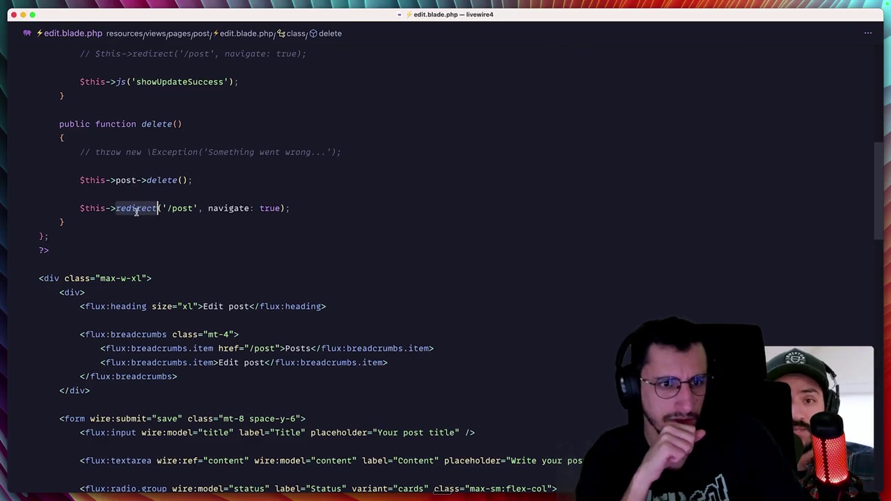
scroll(183, 206, "down", 10)
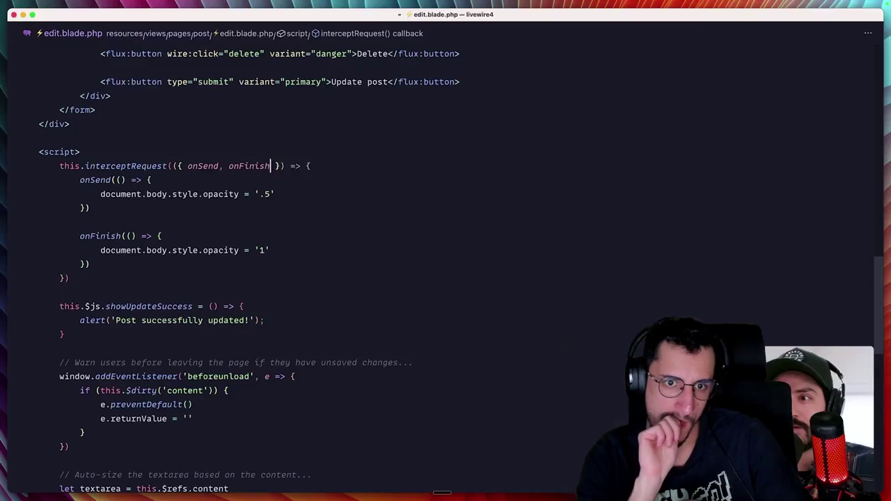
Step: Add onRedirect to interceptRequest's parameters and replace the onSend/onFinish blocks with an onRedirect callback
type(", onRedirect")
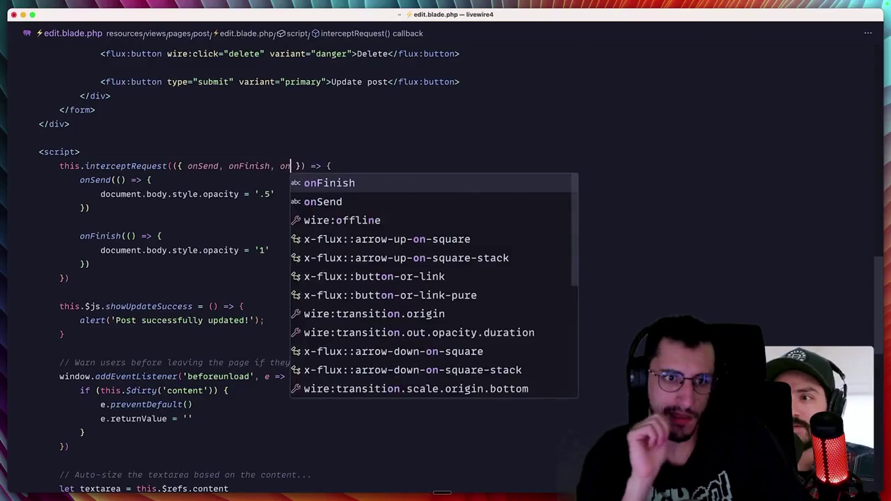
key("j")
key("j")
key("j")
key("V")
key("k")
key("k")
key("k")
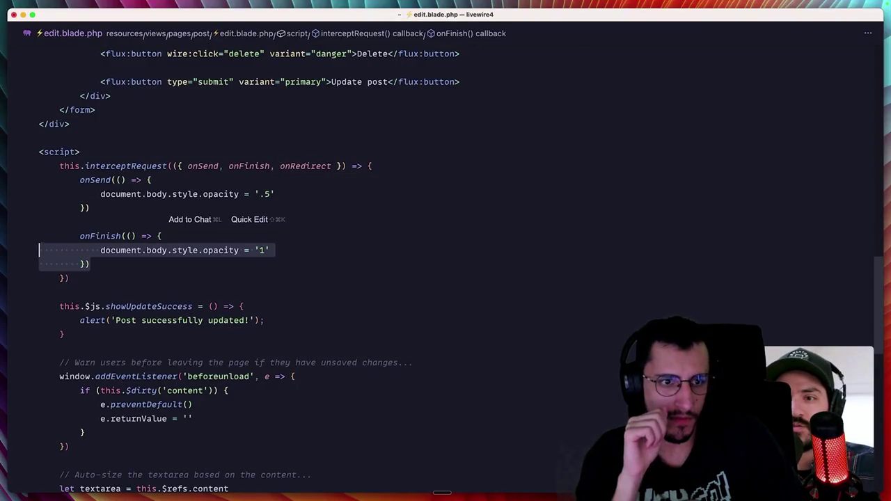
type("Redirec")
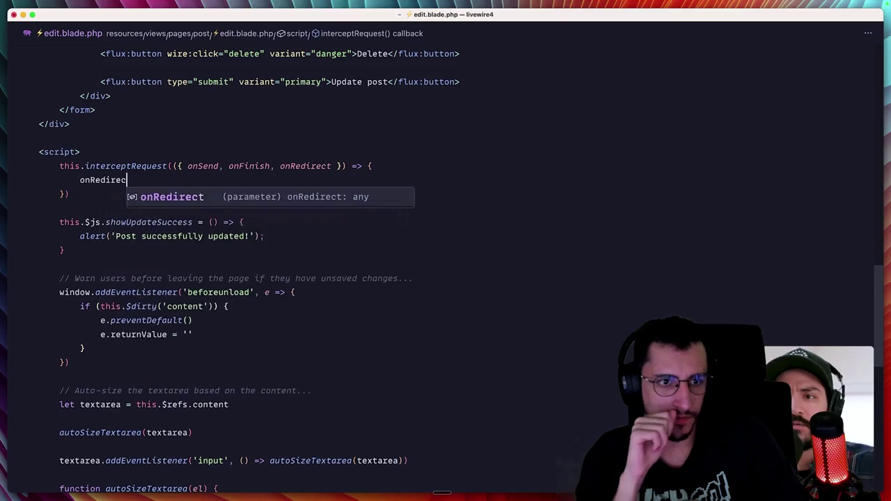
type("onRedirect(=> {")
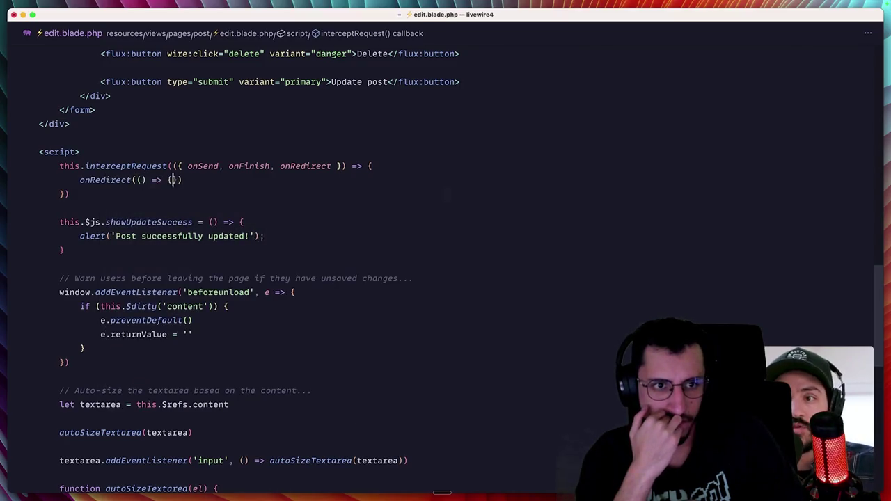
key("Return")
Step: Give onRedirect the parameters { url, preventDefault } and call preventDefault() in its body
key("Escape")
key("k")
key("f")
key("parenright")
type("irect(({ url, preve")
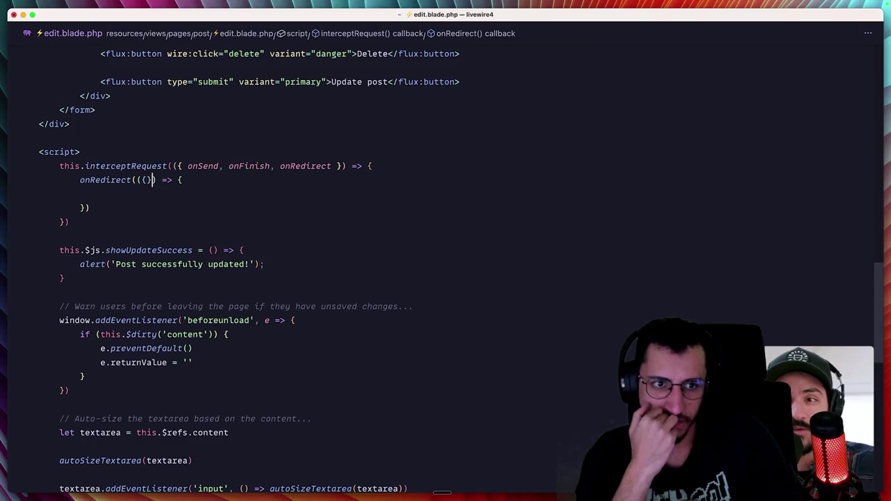
type("ntDefault")
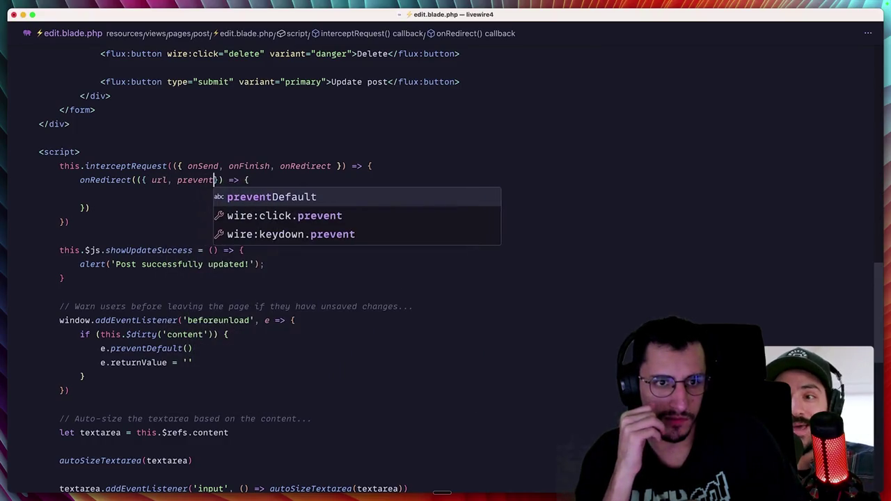
key("Escape")
type("jS")
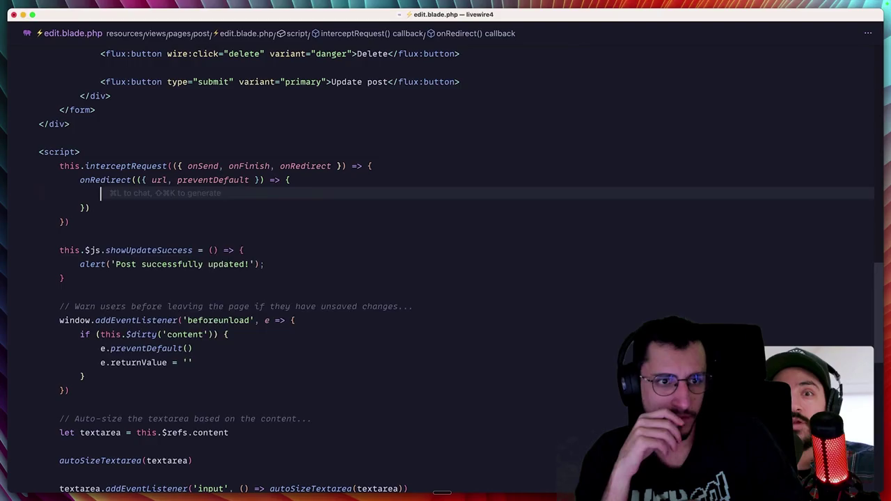
type("preventDefault()")
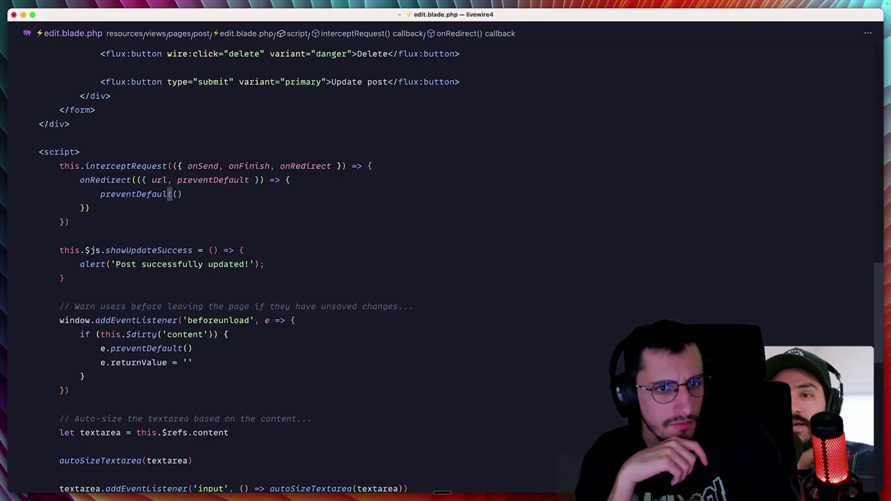
Step: Add a console.log(url) line below preventDefault() in the onRedirect callback
key("o")
key("Return")
type("console.log(ur")
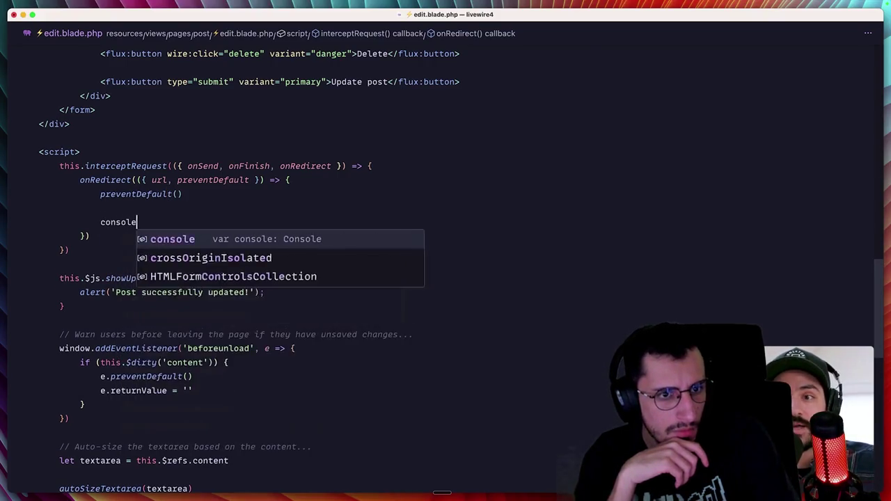
key("BackSpace")
key("BackSpace")
key("Escape")
type("Salert(url")
key("super+z")
key("super+z")
key("super+z")
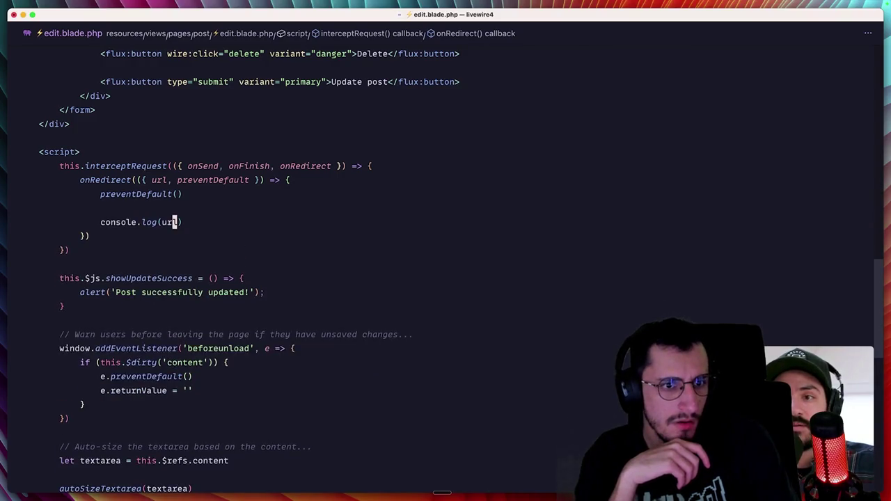
Step: Open the developer console in Chrome on the Edit post page
key("super+space")
key("Return")
key("super+alt+j")
scroll(327, 189, "down", 3)
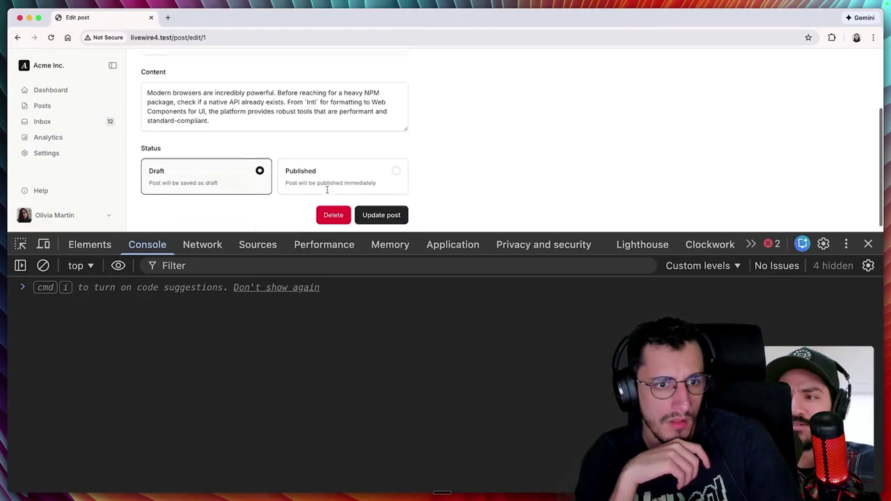
Step: Delete the post and confirm the console logs /post while the edit page stays put
left_click(333, 211)
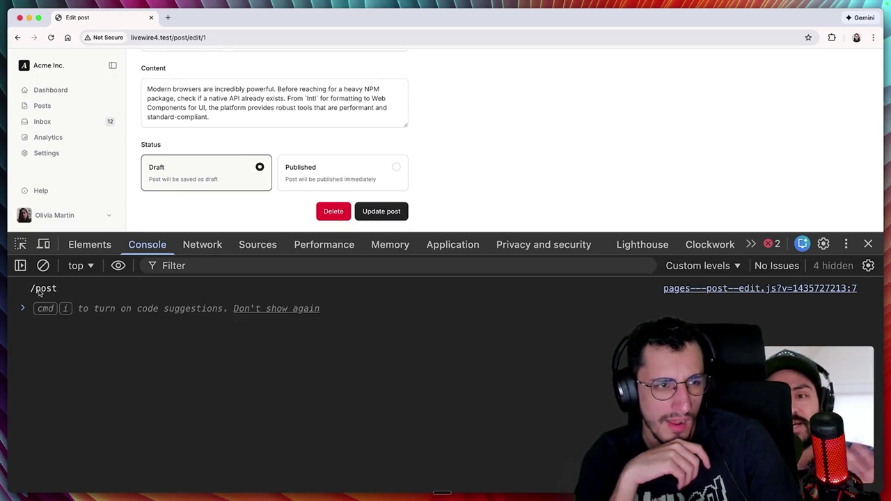
left_click_drag(32, 291, 49, 292)
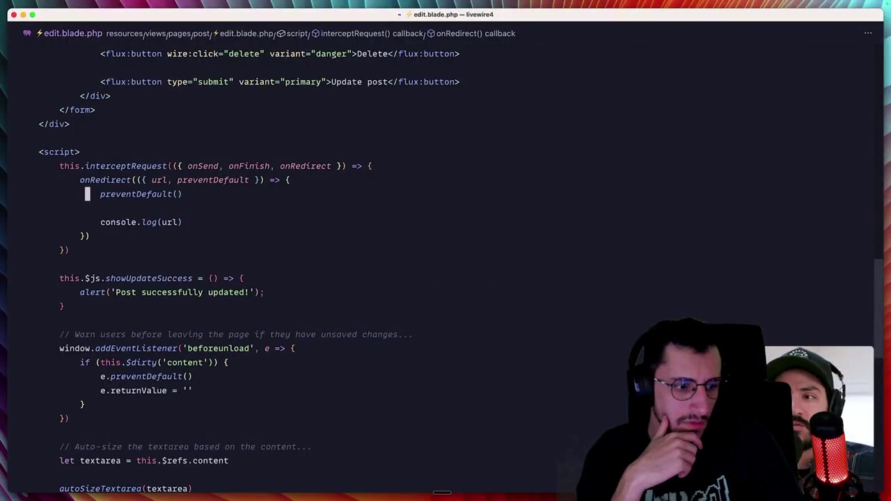
scroll(83, 326, "up", 15)
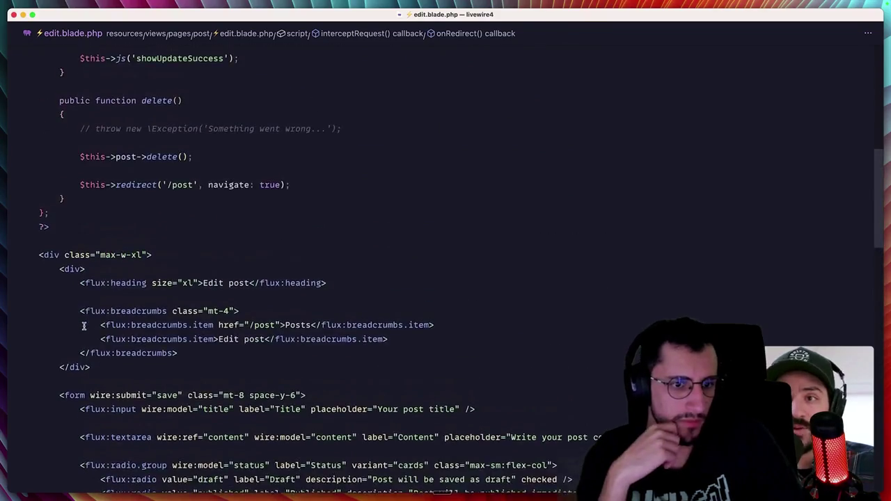
Step: Uncomment the throw new \Exception line in delete() and add onError to the interceptor parameters
scroll(83, 325, "up", 1)
left_click(150, 146)
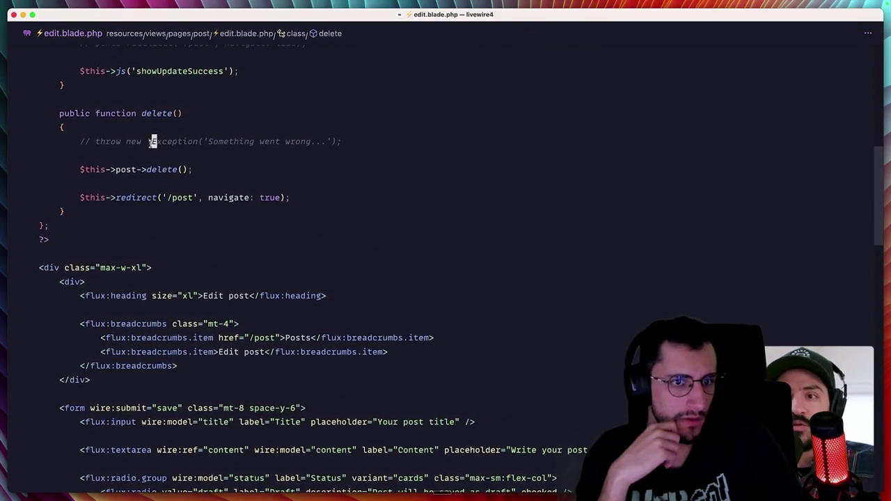
key("super+slash")
scroll(220, 252, "down", 10)
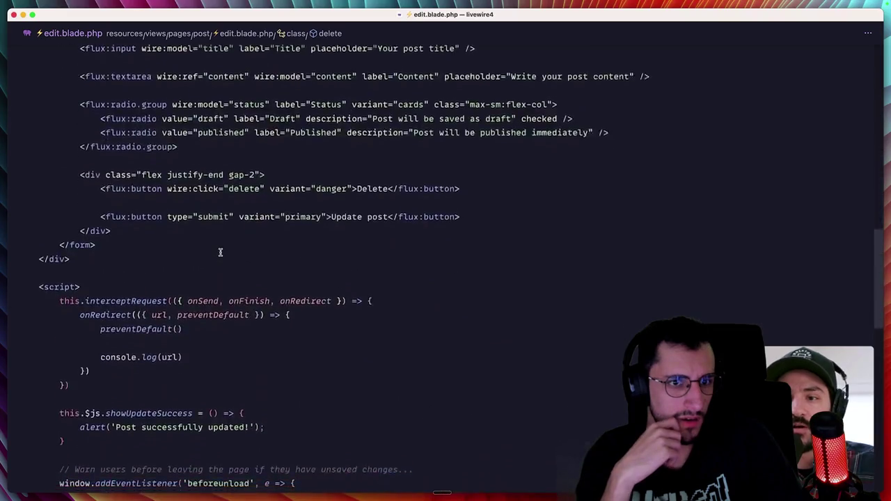
left_click(332, 254)
type(", onError")
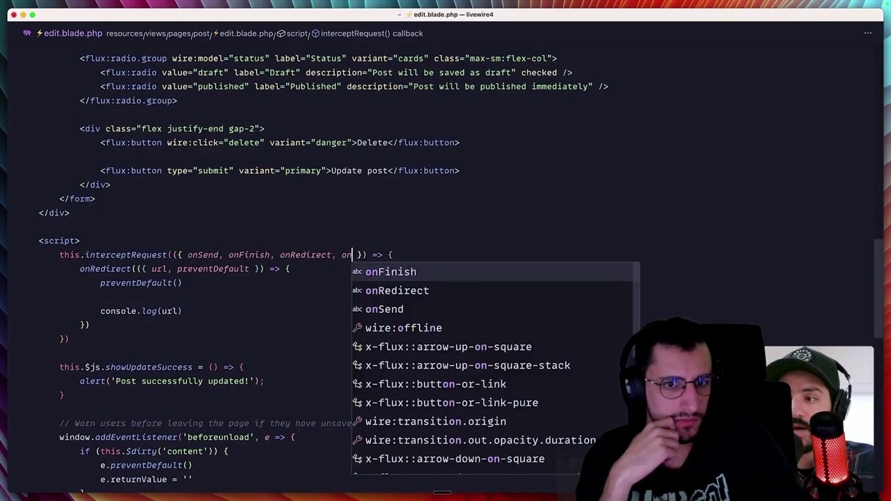
Step: Write an onError(({ response, preventDefault }) => { preventDefault() }) handler
key("super+Return")
type("onErr")
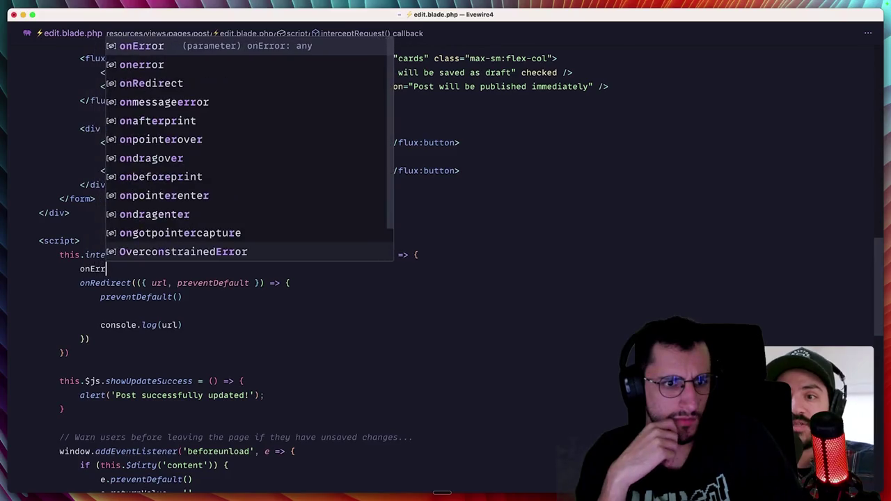
type("or(({}) => {")
key("Return")
key("Up")
key("Right")
key("Right")
key("Right")
type("{")
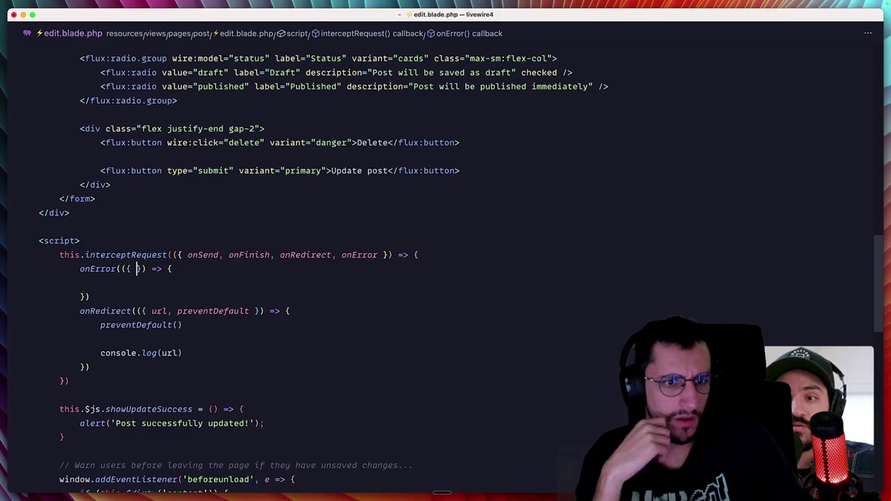
type("}response, ")
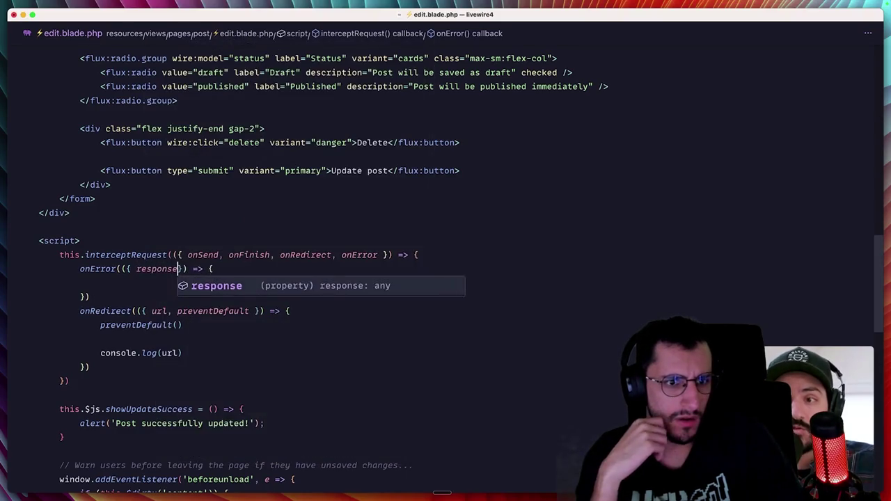
type("preventDefault")
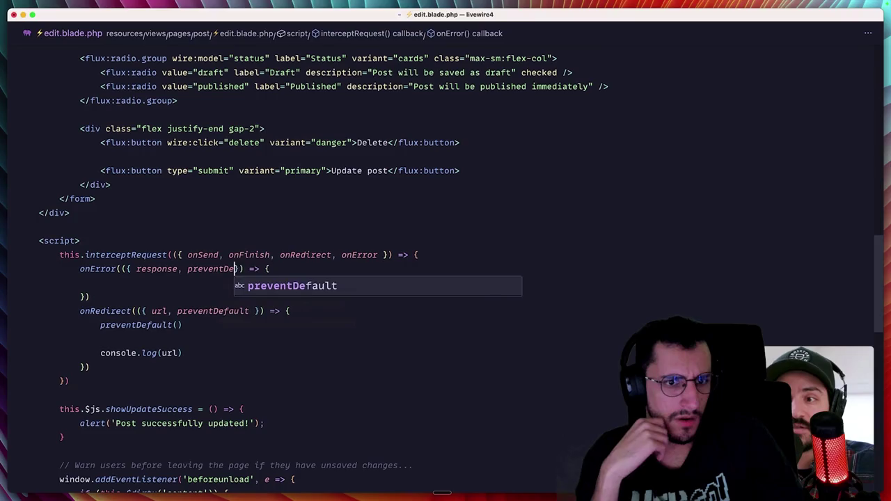
key("alt+shift+Left")
key("super+c")
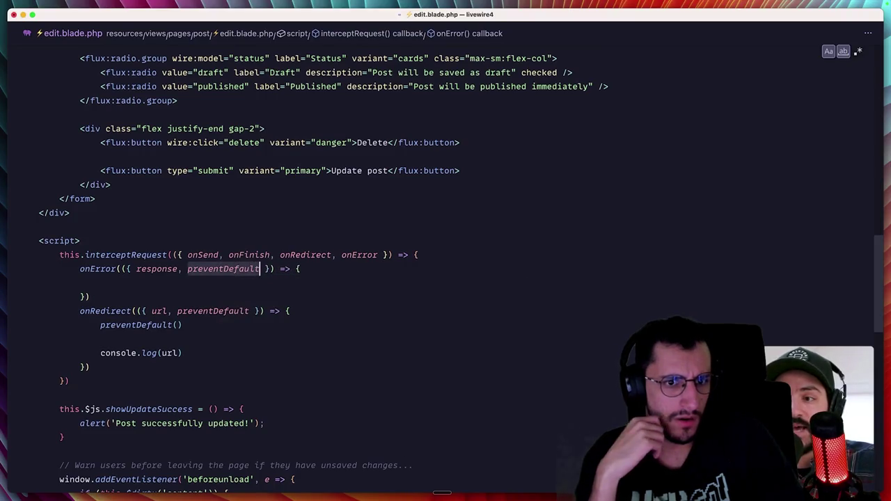
key("End")
key("Return")
key("super+v")
type("()")
key("Down")
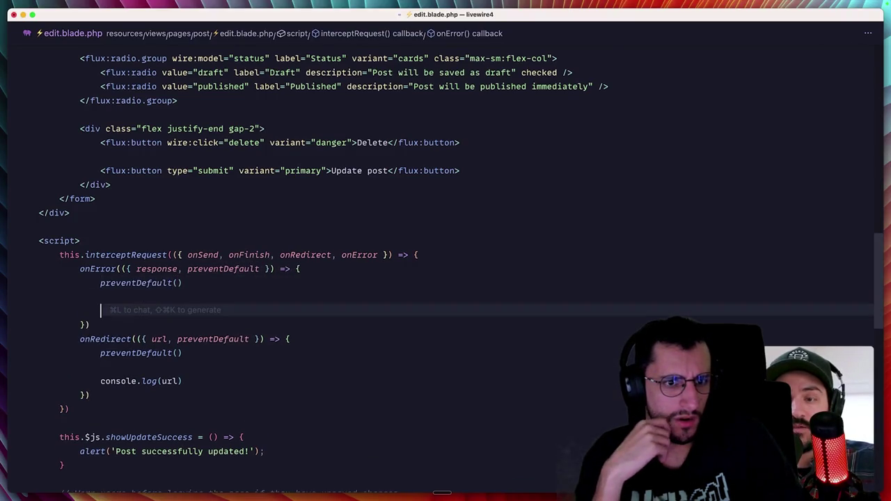
key("BackSpace")
Step: Add console.log(response) inside onError, separate it from onRedirect, and save
key("Return")
key("Up")
key("Up")
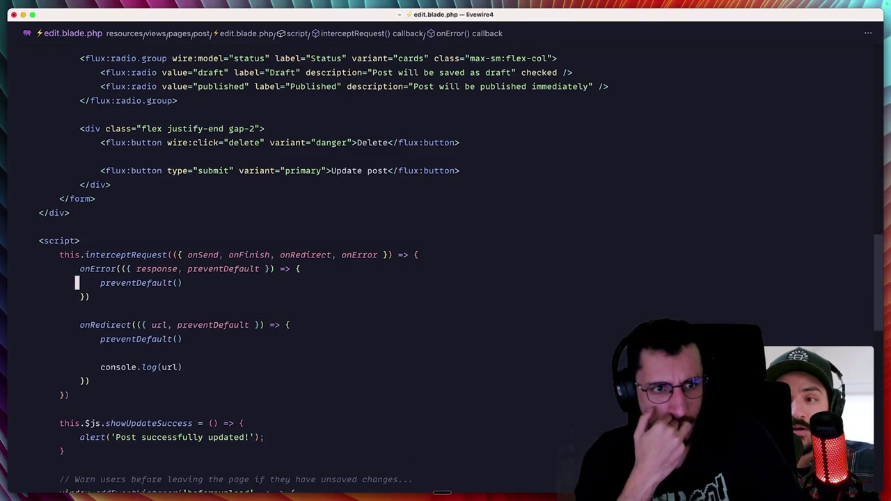
key("End")
key("Return")
key("Return")
type("consol")
key("Tab")
type(".log(resp")
key("Tab")
key("super+s")
key("super+Tab")
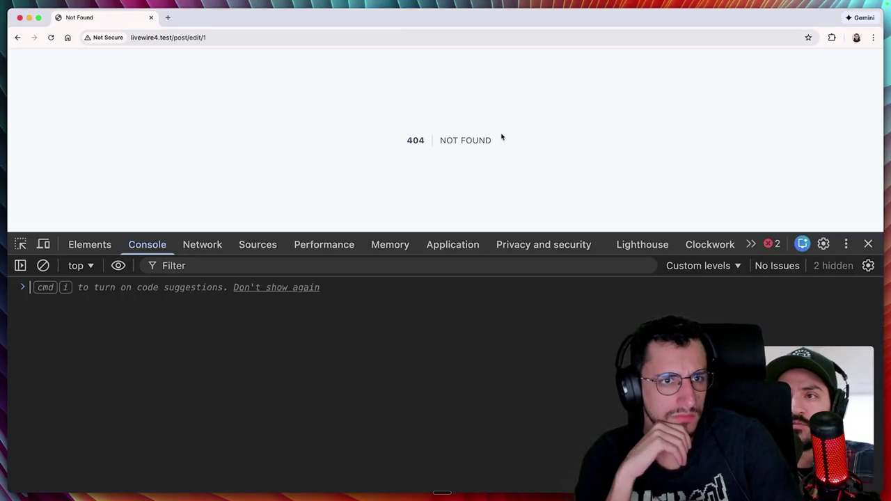
Step: Open the My creativity harness post's edit page and try deleting it
key("super+bracketleft")
key("super+Tab")
key("super+Tab")
left_click(264, 194)
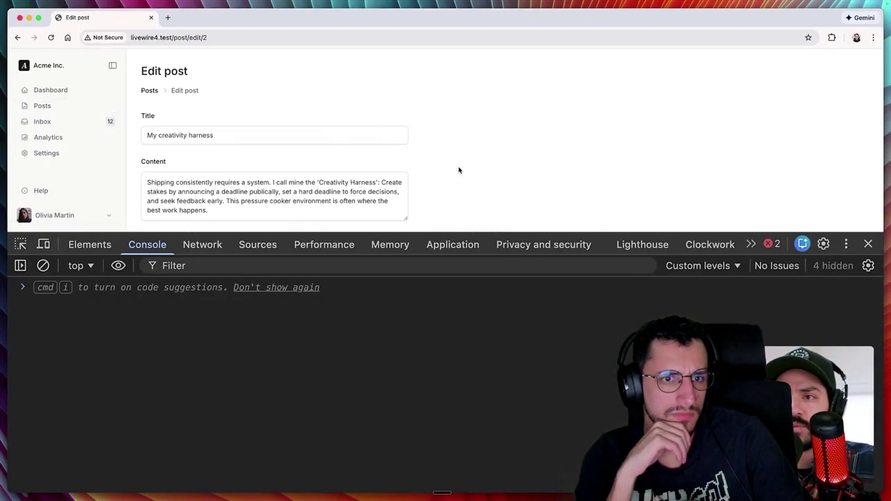
scroll(458, 170, "down", 3)
left_click(333, 208)
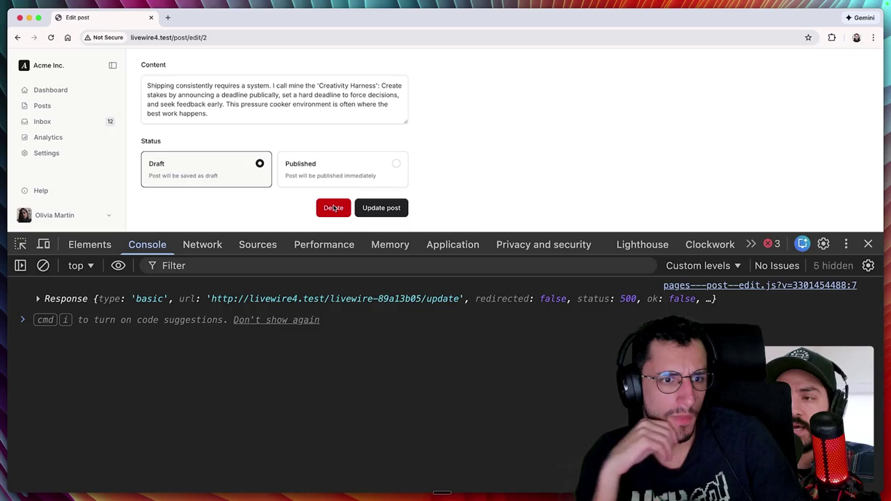
Step: Inspect the failed request, then expand the logged Response showing 500 Internal Server Error
left_click(202, 244)
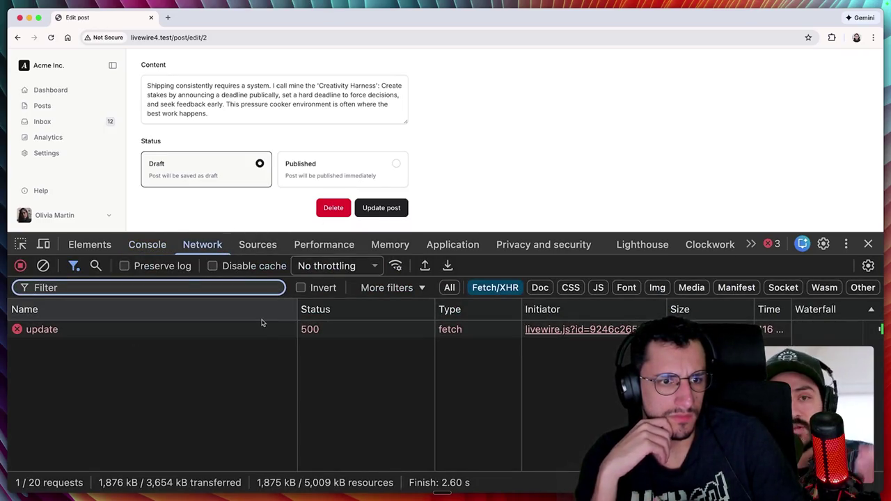
left_click(157, 248)
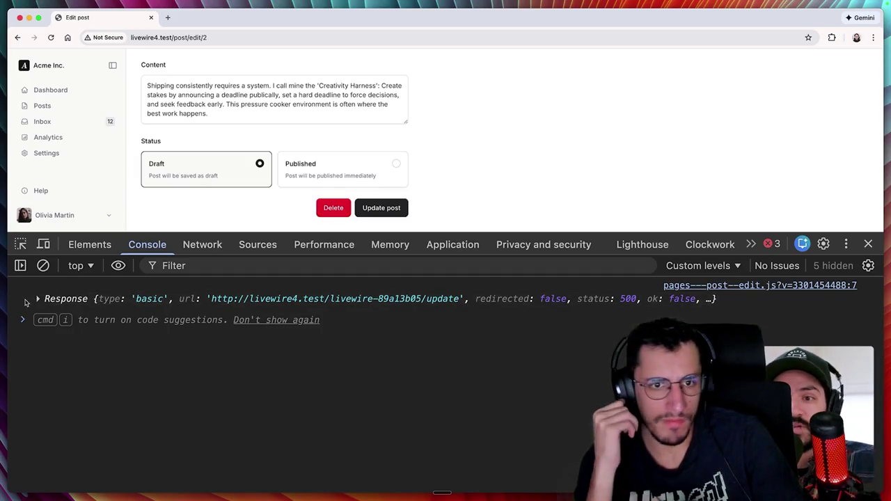
left_click(39, 299)
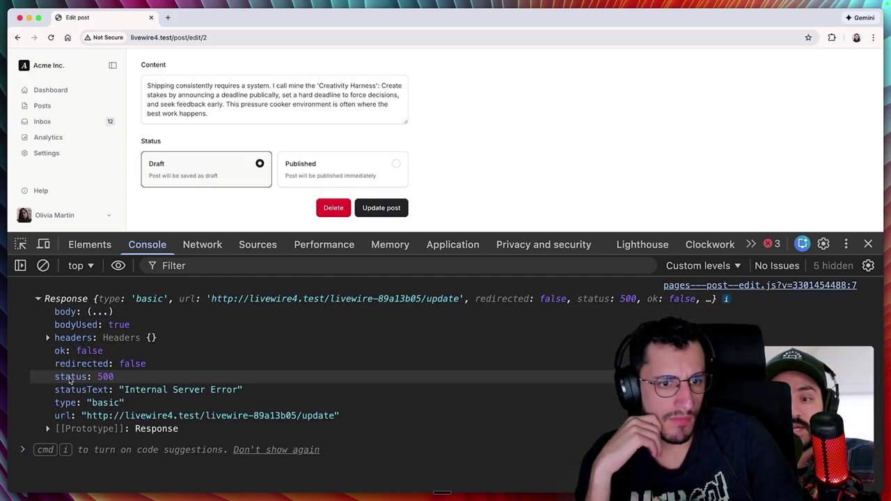
key("super+Tab")
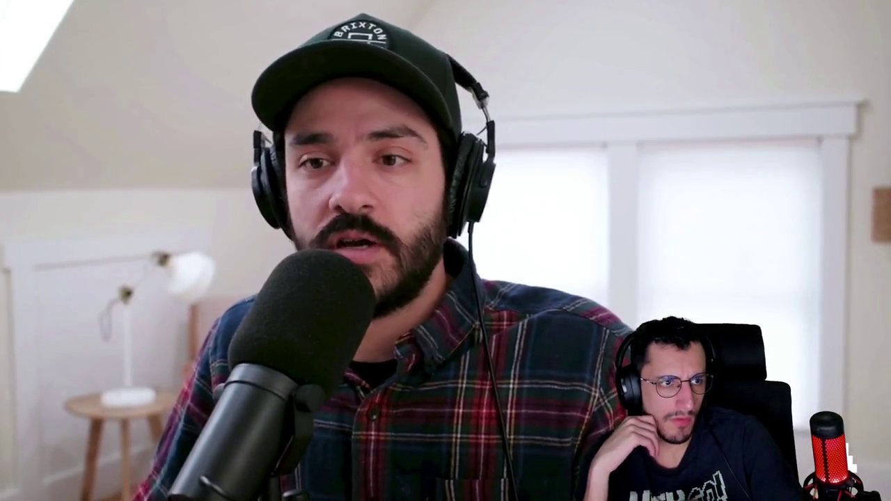
Step: Guard preventDefault() with a response.status check, retry the delete, and cancel the page-expired prompt
type(".status === 416)")
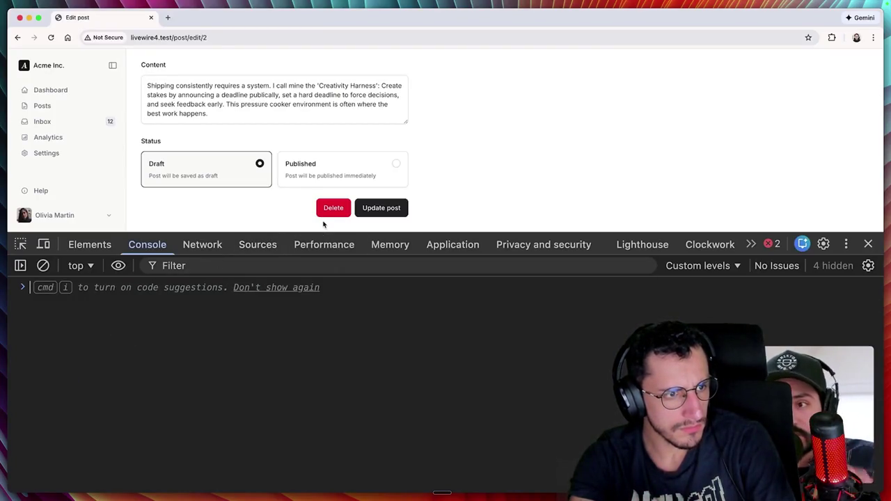
left_click(327, 214)
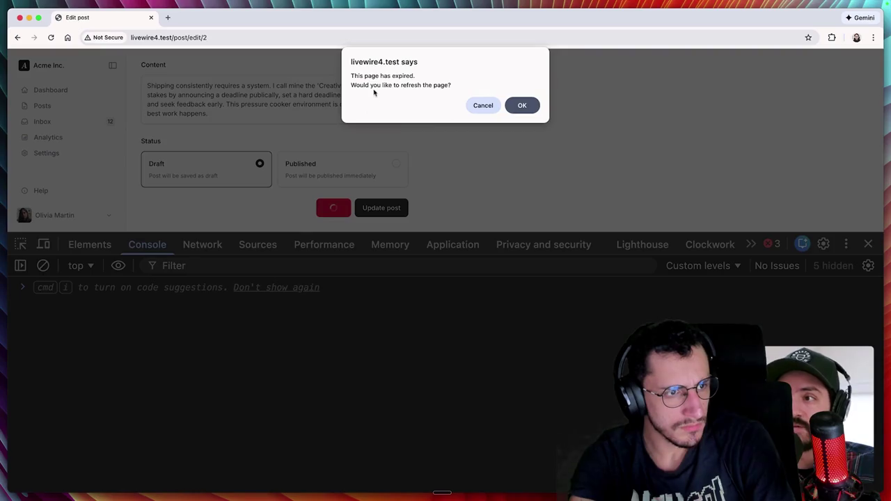
left_click(491, 105)
key("super+Tab")
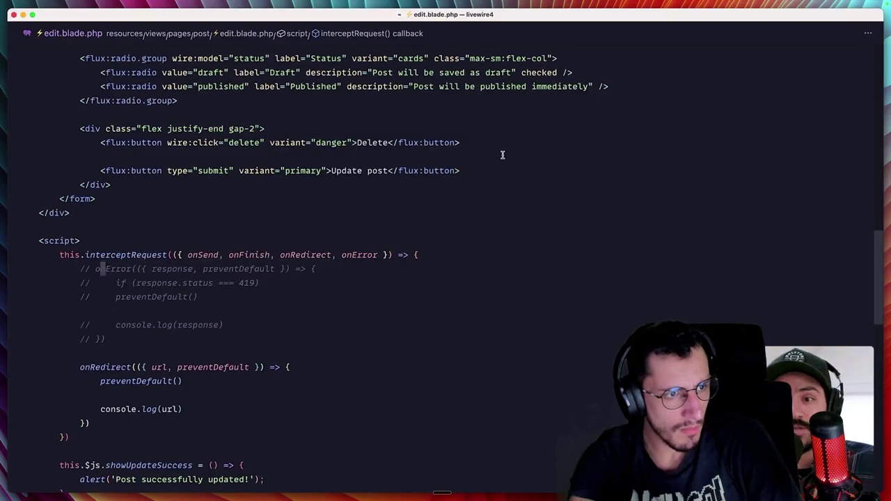
Step: Uncomment the onError handler and open a block under the 419 status check
key("shift+Down")
key("shift+Down")
key("shift+Down")
key("super+slash")
key("Up")
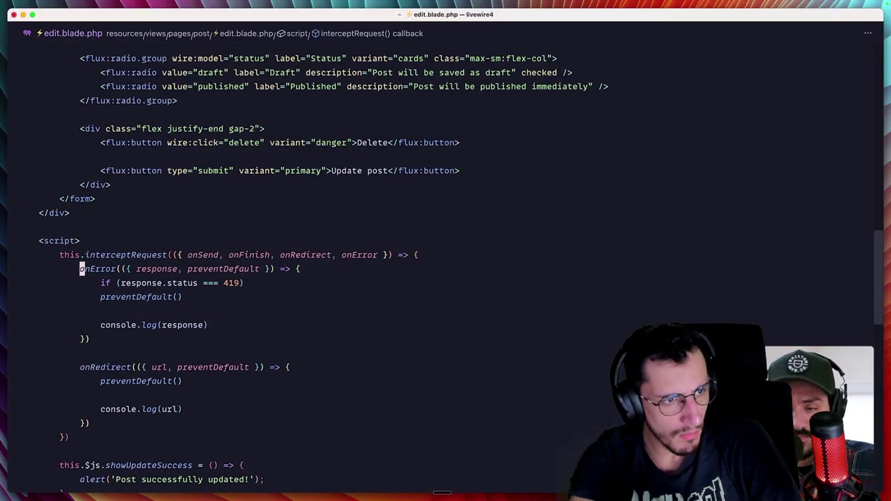
key("Down")
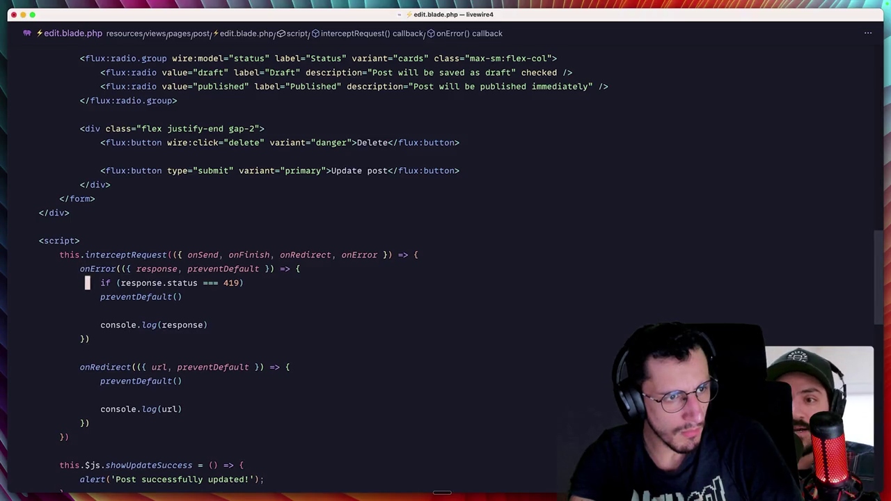
key("Return")
key("Down")
key("alt+Up")
key("alt+Up")
key("Down")
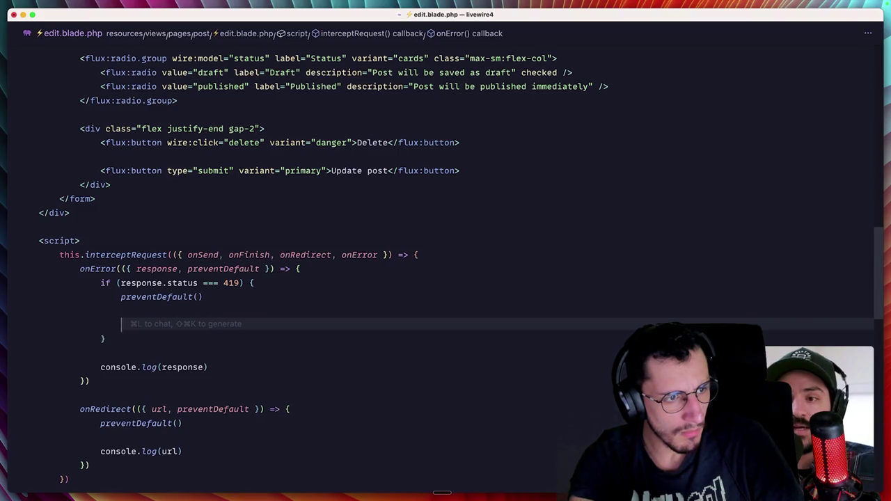
Step: Add alert('Page expired yooooo') inside the 419 block
type("confirm()")
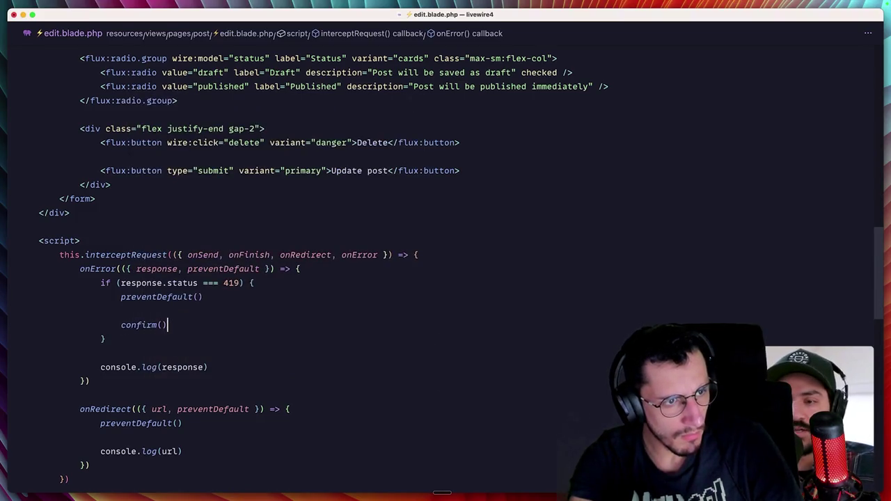
key("BackSpace")
key("BackSpace")
key("BackSpace")
type("ale")
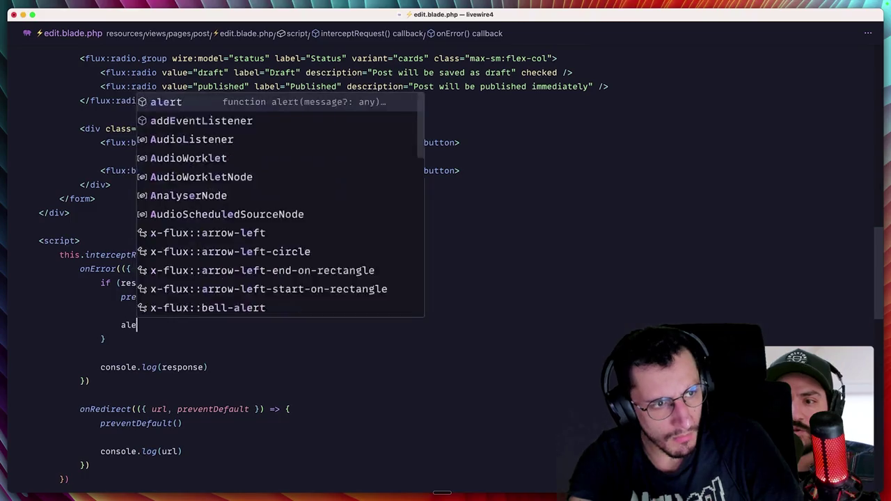
key("Return")
type("()")
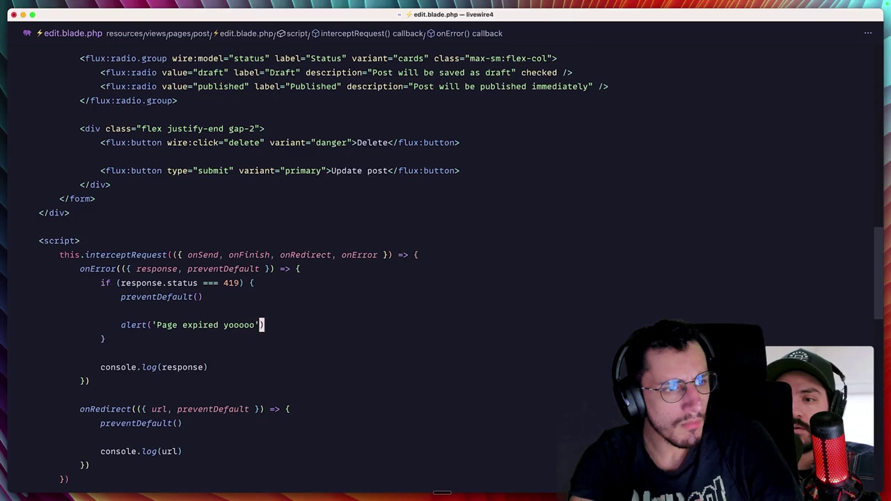
type("dk")
key("super+Tab")
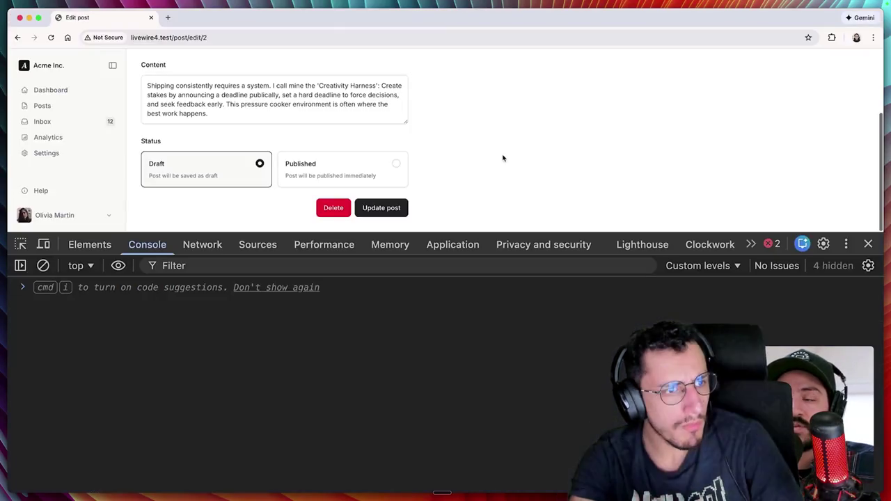
left_click(258, 245)
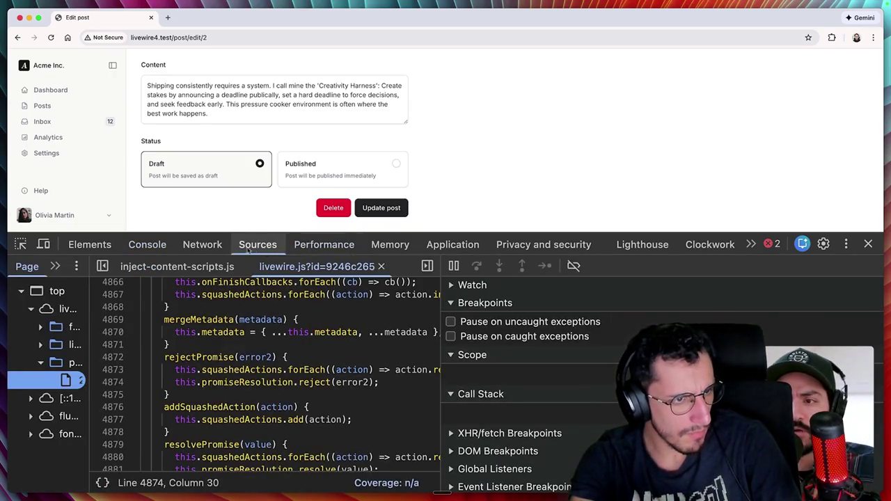
left_click(324, 244)
left_click(452, 245)
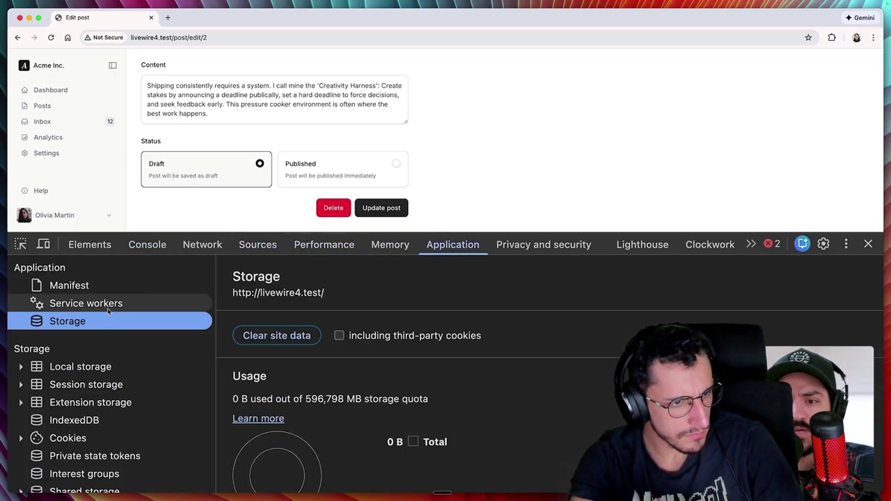
left_click(21, 438)
scroll(105, 404, "down", 3)
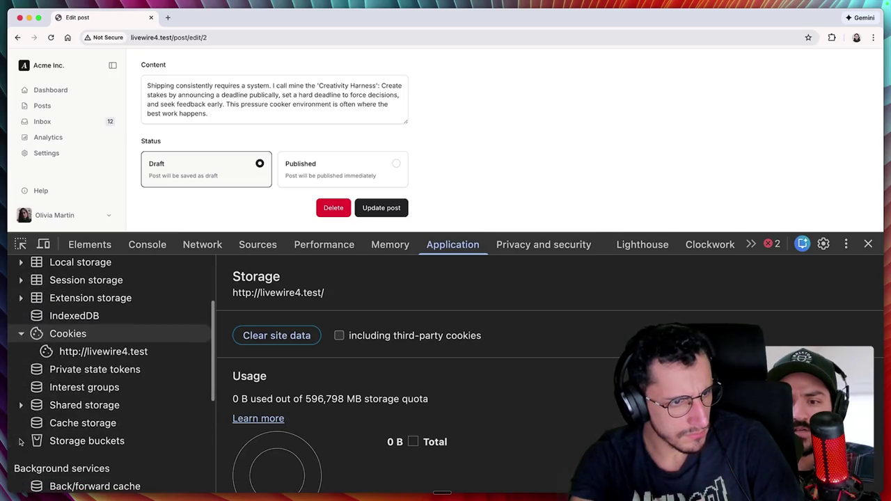
left_click(127, 353)
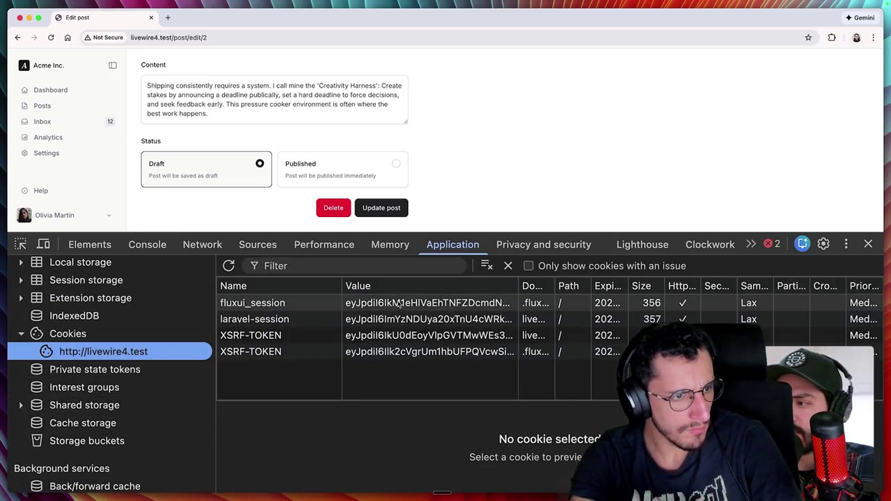
left_click(509, 265)
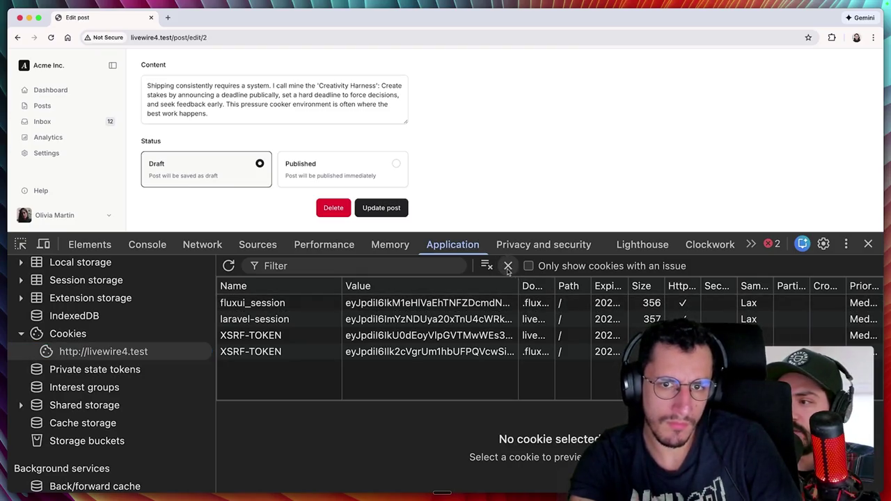
left_click(493, 268)
Step: Delete the post to get the 'Page expired yooooo' alert, then delete again to reach the 500 error
left_click(341, 209)
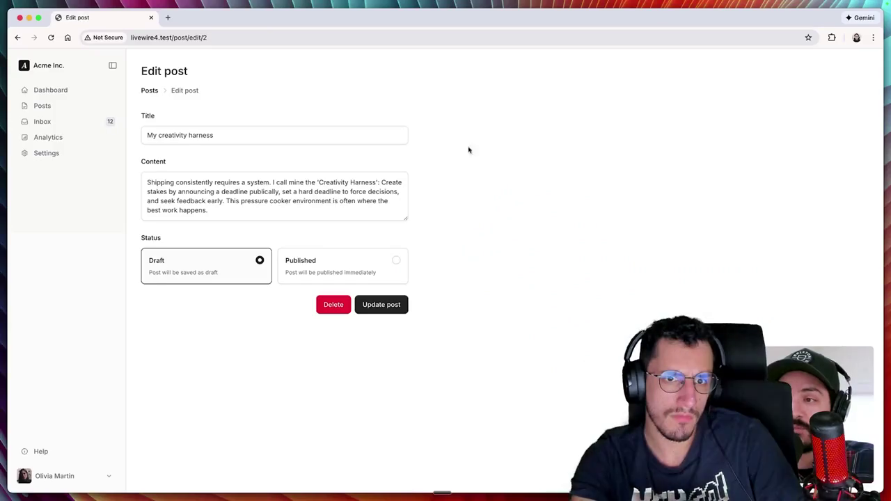
key("super+Tab")
scroll(322, 294, "up", 5)
scroll(271, 268, "down", 10)
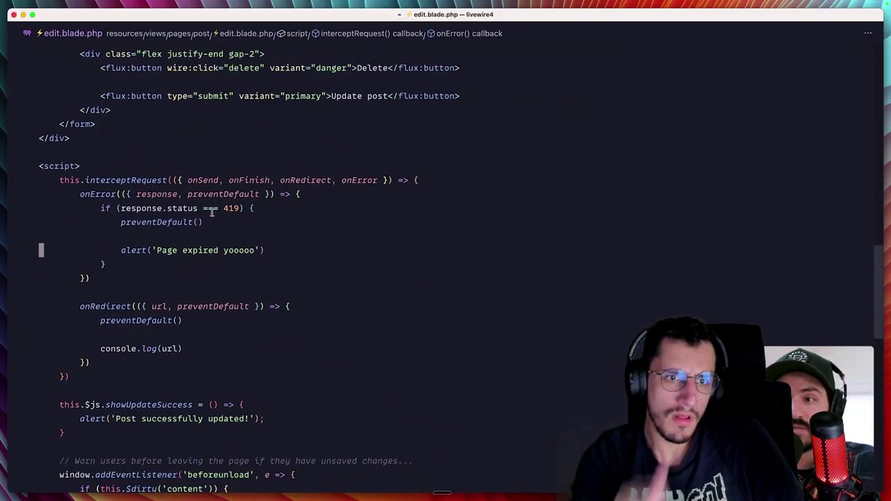
key("super+Tab")
left_click(329, 304)
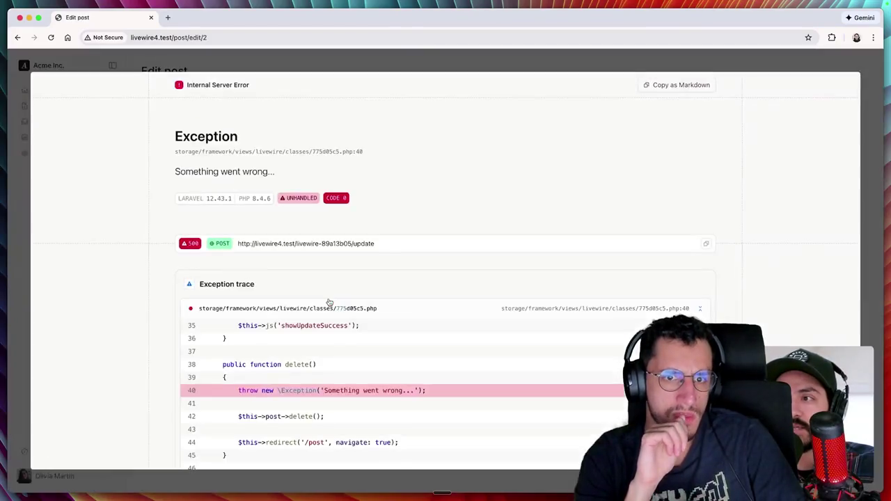
Step: Close the error overlay and change this.interceptRequest to Livewire.interceptRequest
left_click(389, 64)
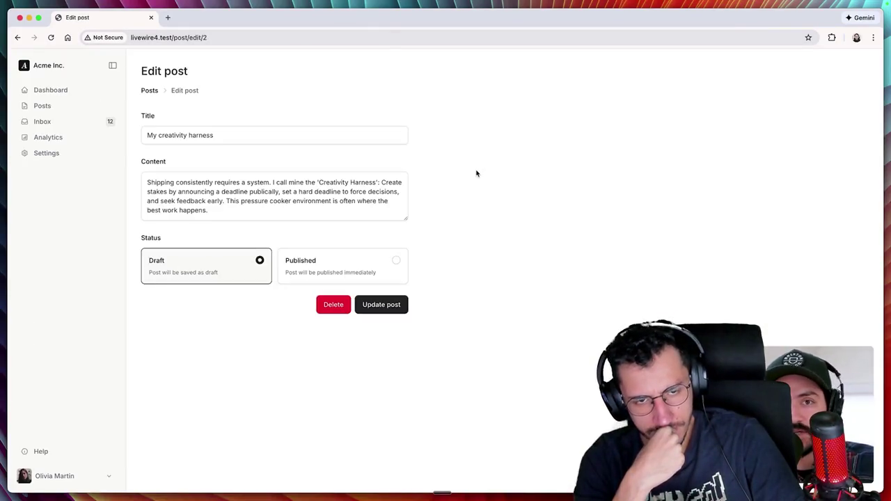
key("super+Tab")
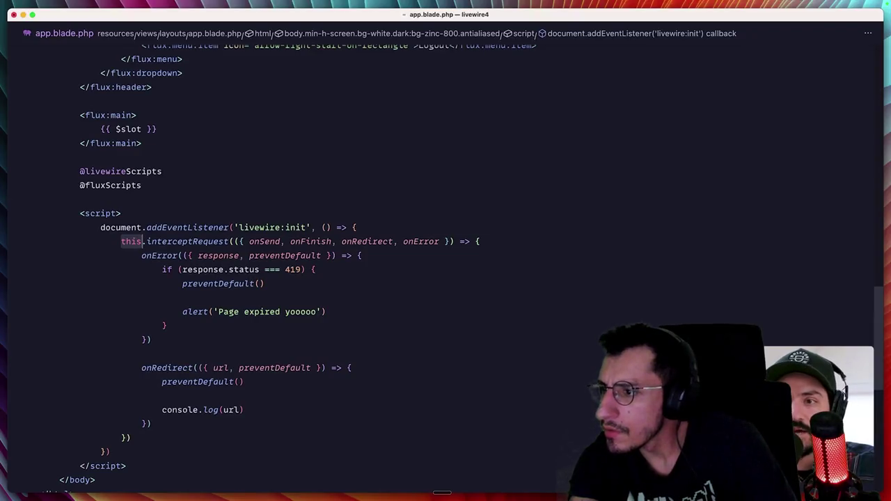
key("BackSpace")
type("Livewire.")
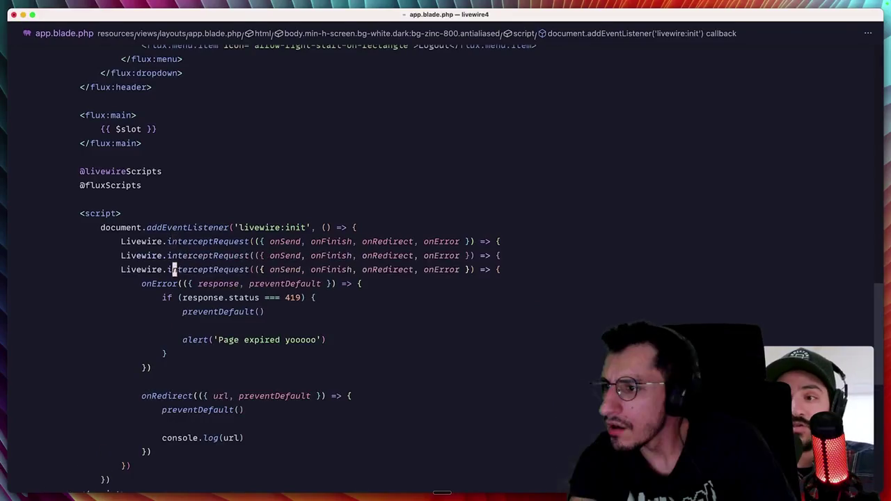
Step: Duplicate the interceptor line into Livewire.interceptAction and Livewire.interceptMessage
key("k")
key("l")
key("l")
key("l")
key("k")
key("l")
key("l")
key("l")
type("cwAction")
key("Escape")
key("j")
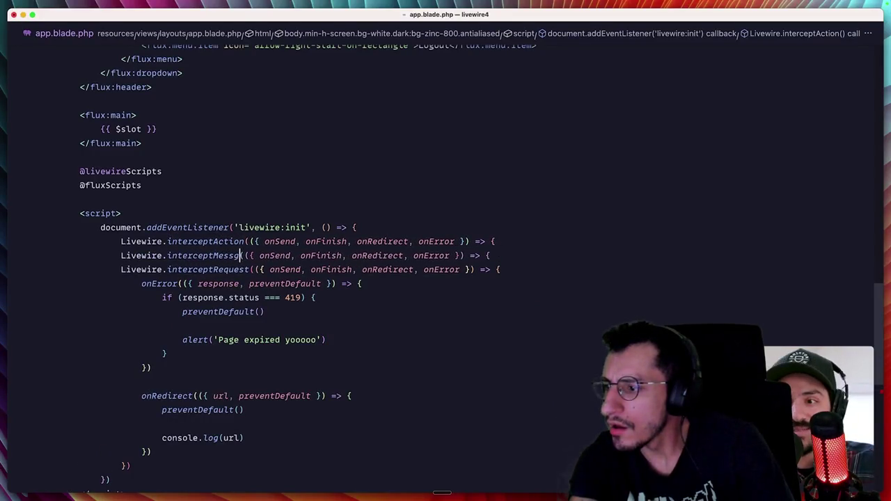
Step: Remove the extra duplicated interceptor line, then retry the delete and dismiss the error overlay
key("d")
key("d")
key("d")
key("d")
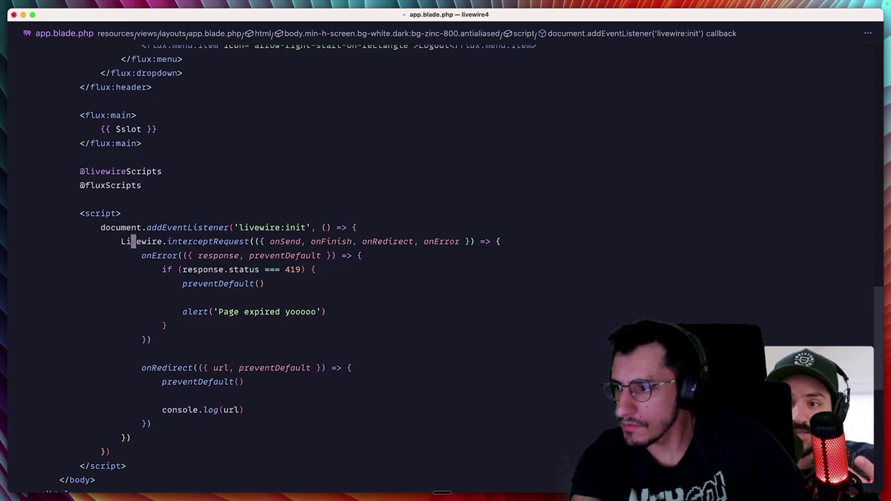
key("j")
key("j")
key("j")
key("super+space")
key("Return")
left_click(323, 302)
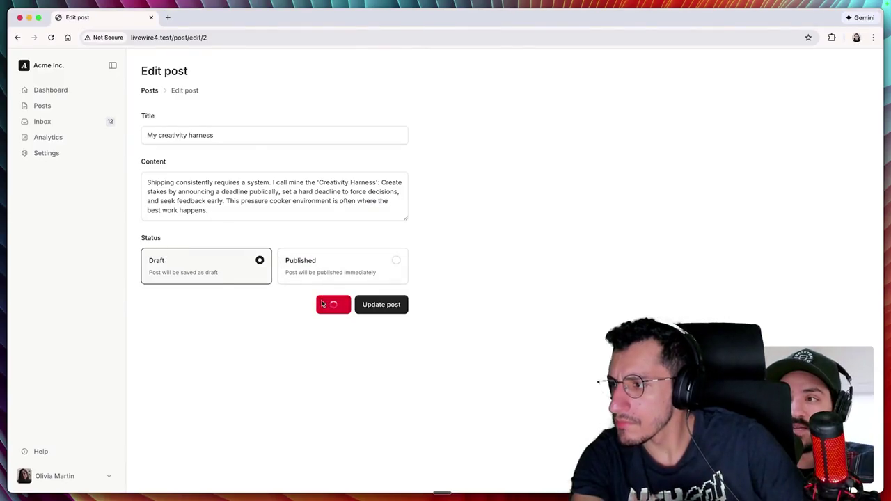
left_click(433, 68)
Step: Rerun artisan migrate:fresh --seed in the terminal and retry deleting the post
key("super+Tab")
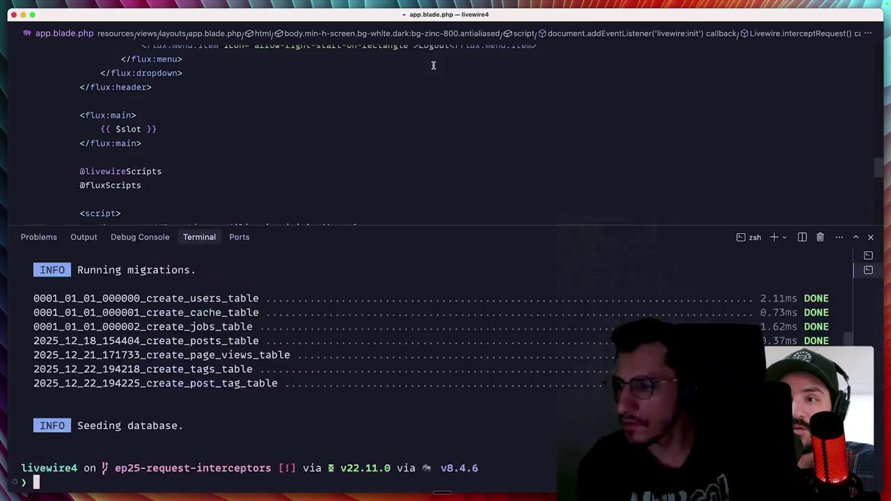
type("ar")
key("super+j")
key("super+Tab")
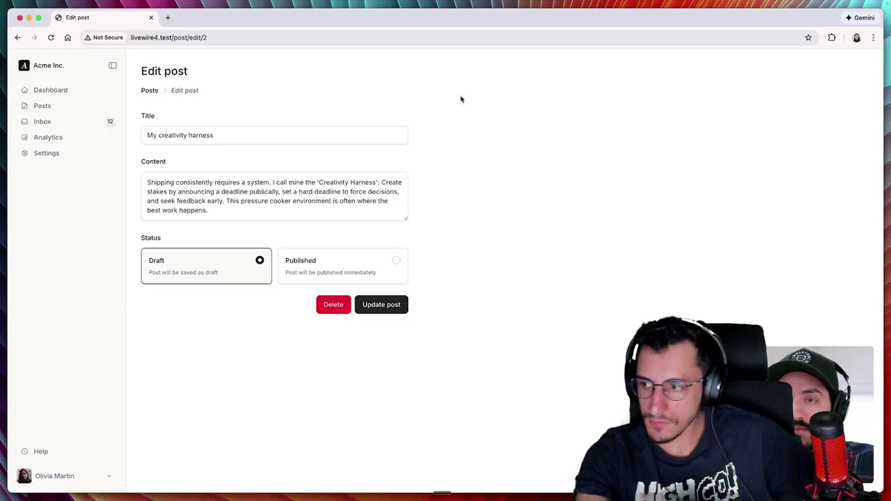
left_click(334, 304)
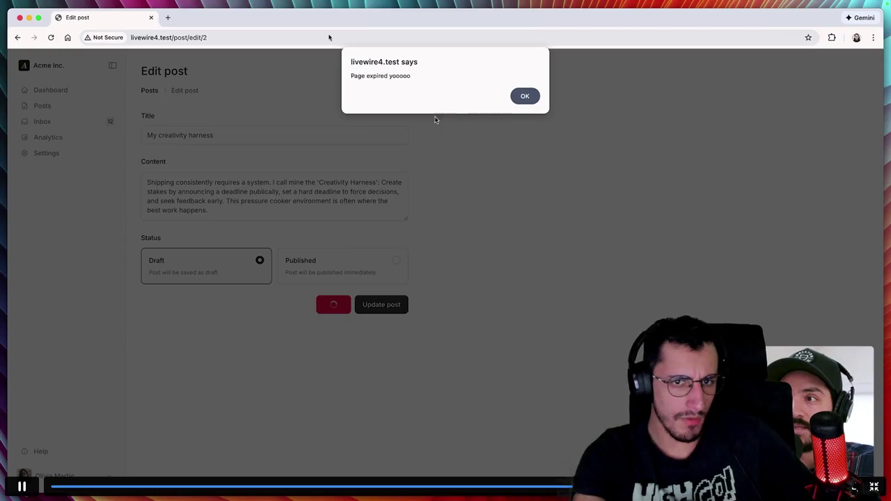
Step: Open edit.blade.php and delete the component's this.interceptRequest block
key("super+Tab")
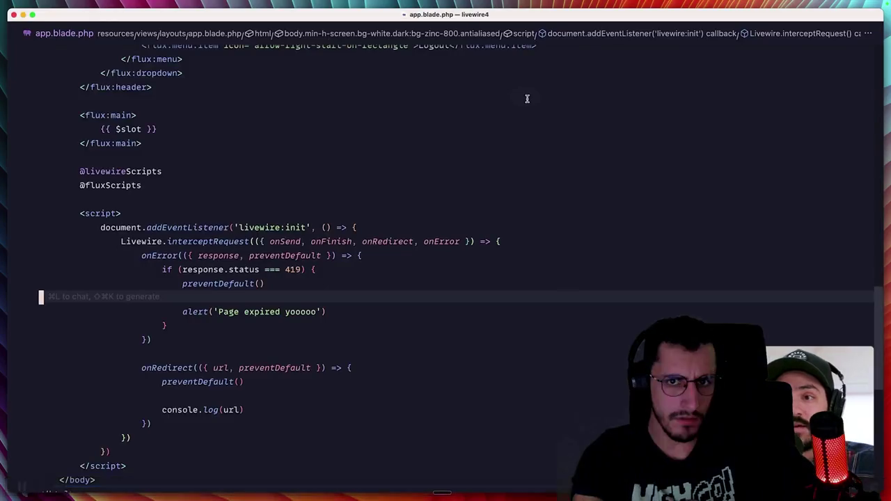
key("super+p")
key("Return")
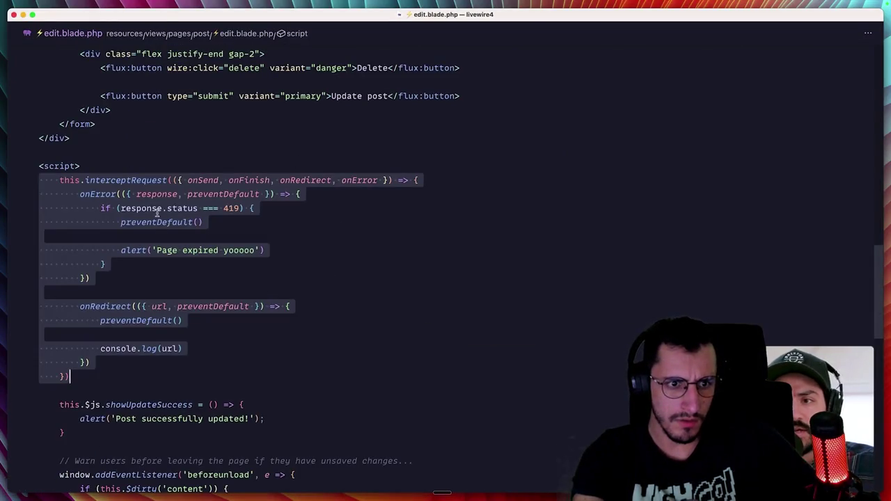
key("d")
key("d")
key("d")
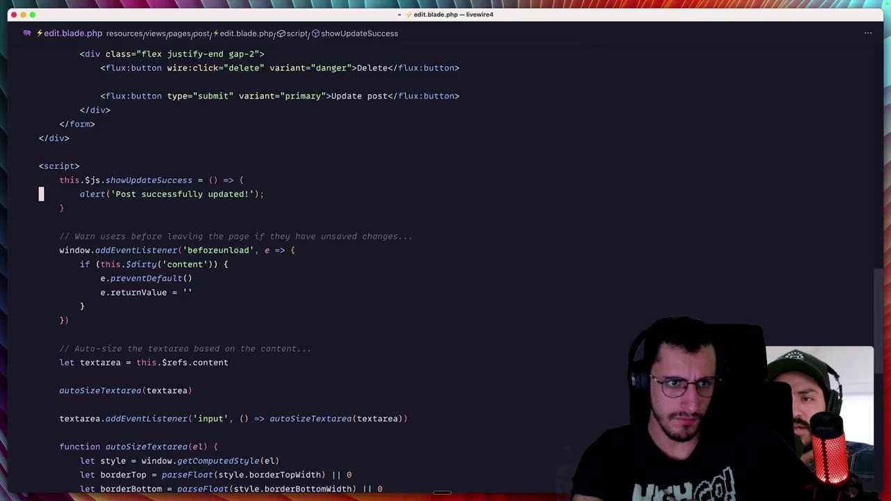
Step: Dismiss the 'Page expired yooooo' alert, rerun the migrate and seed, and delete again
key("super+Tab")
key("Return")
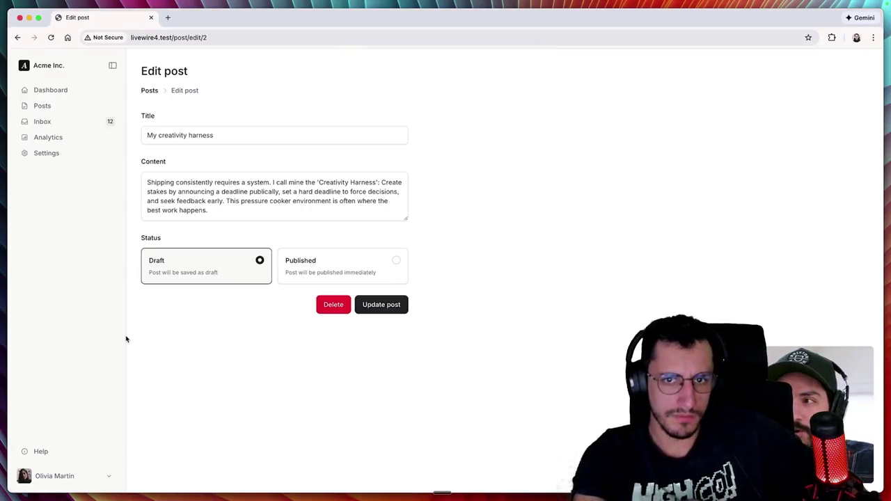
key("super+Tab")
key("ctrl+grave")
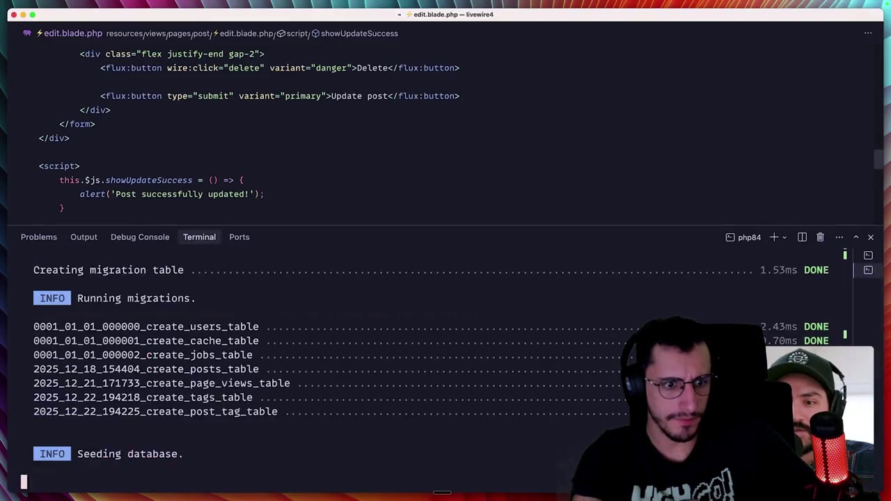
key("super+Tab")
left_click(330, 306)
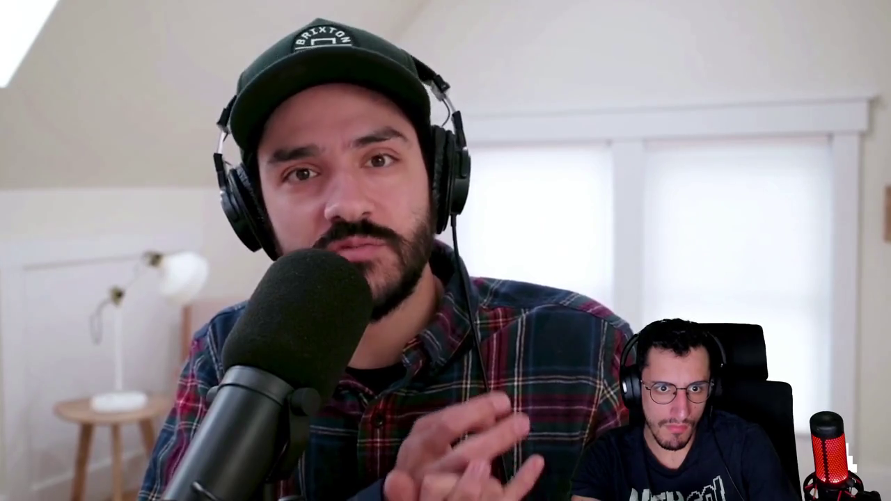
mouse_move(328, 33)
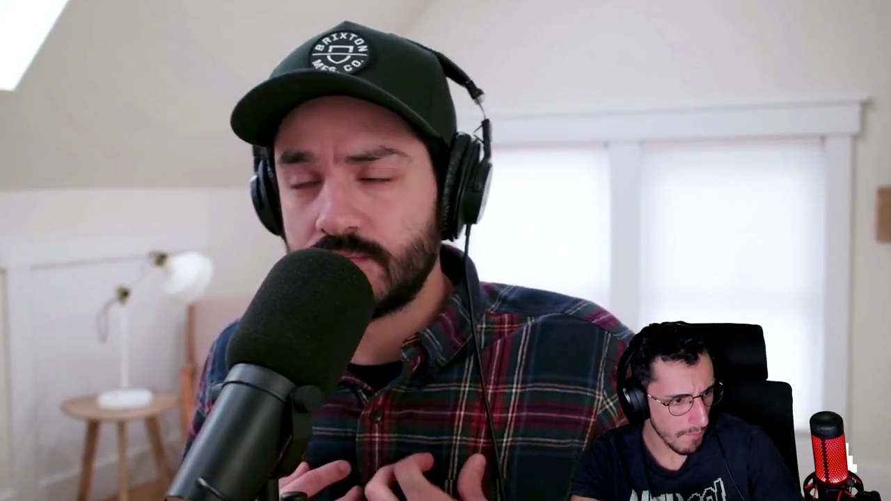
mouse_move(611, 28)
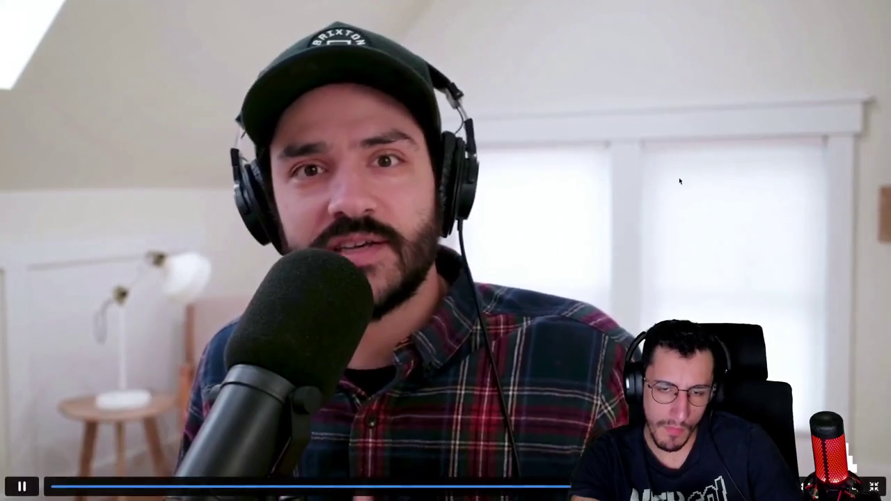
Step: Exit fullscreen and close the Lesson Complete modal for Request Interceptors, reaching 96%
left_click(874, 486)
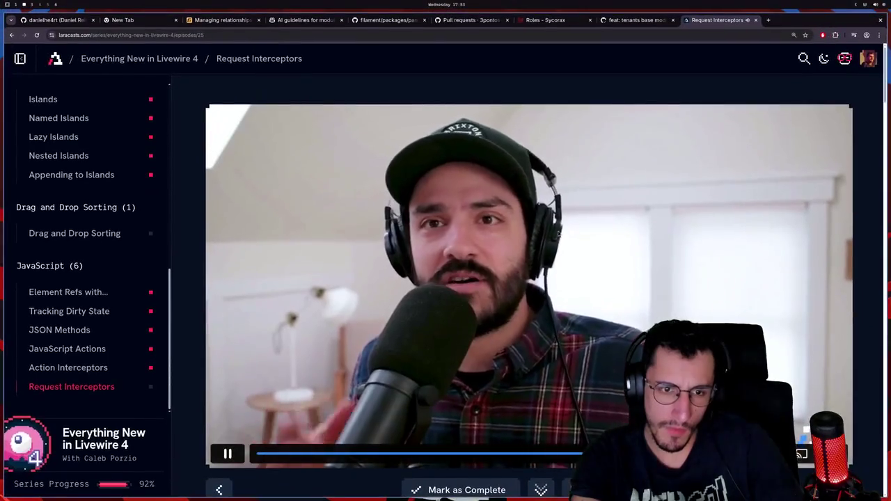
scroll(472, 339, "down", 6)
scroll(490, 225, "down", 4)
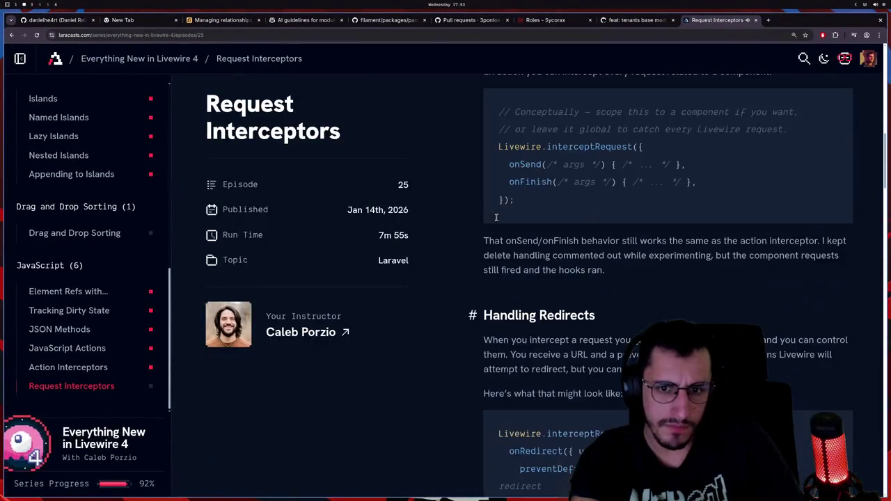
scroll(497, 220, "up", 3)
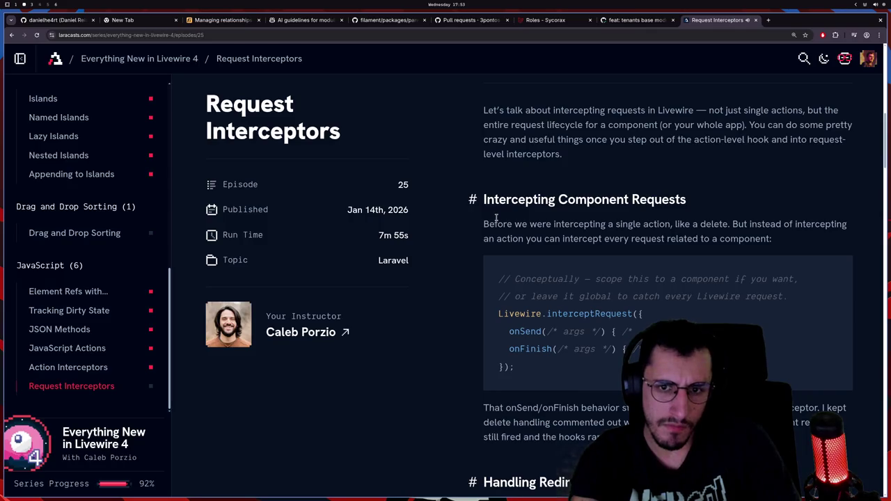
scroll(496, 218, "up", 8)
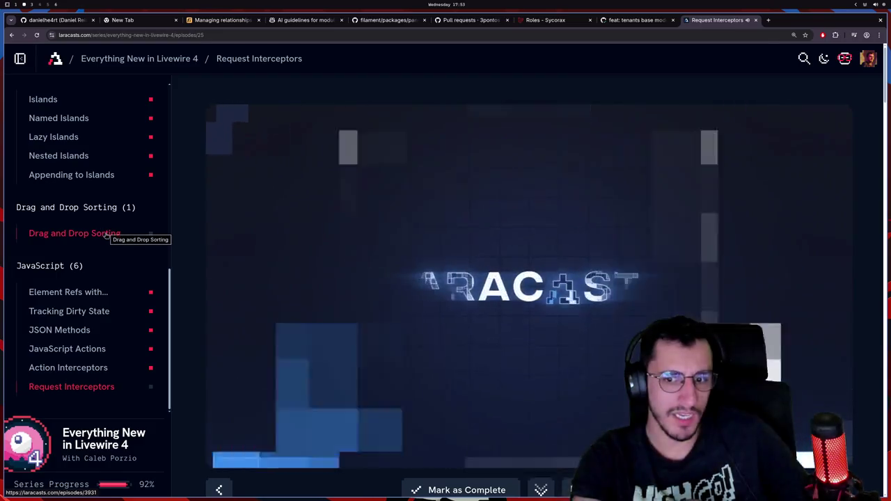
scroll(376, 380, "down", 5)
scroll(378, 369, "down", 15)
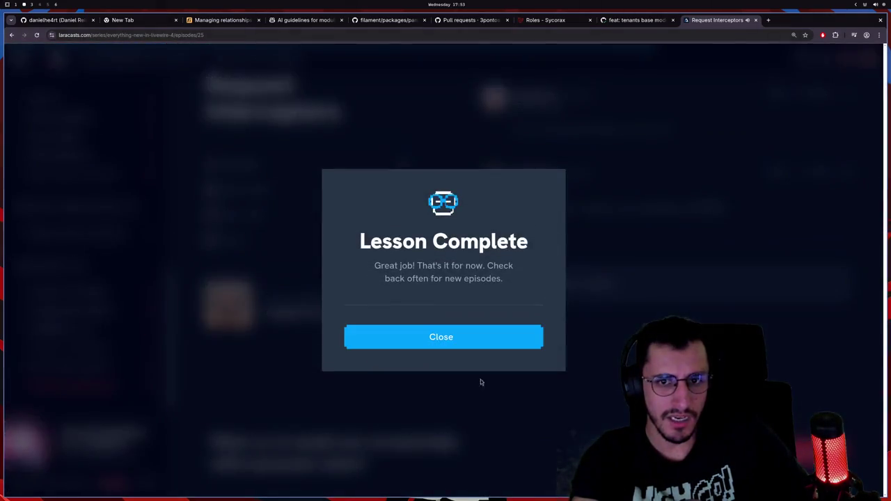
left_click(500, 347)
scroll(500, 350, "up", 1)
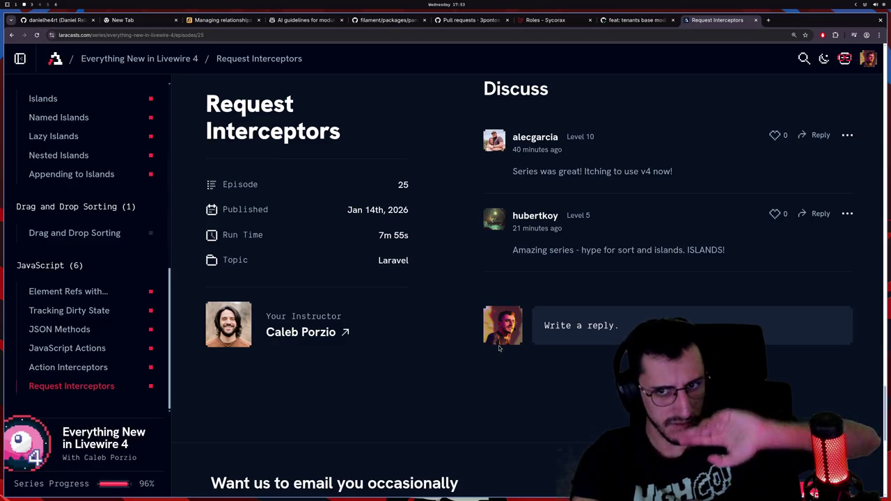
Step: Open the Drag and Drop Sorting episode and mark it complete, reaching 100%
left_click(113, 234)
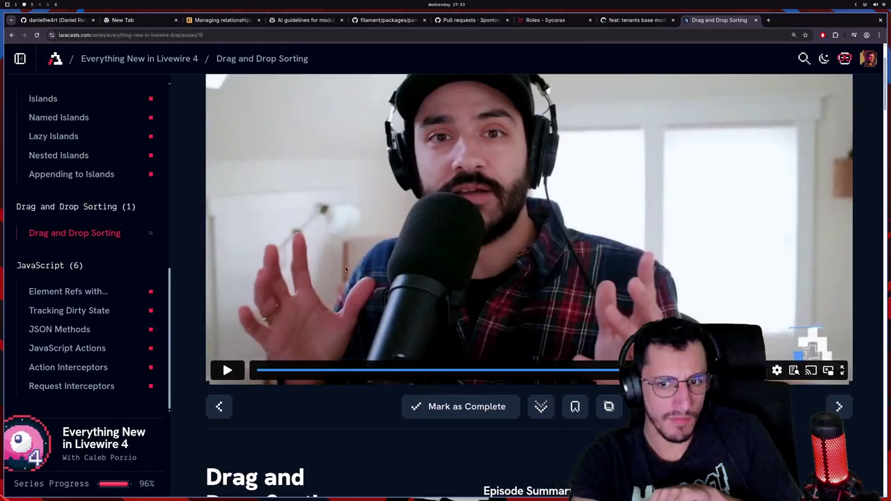
scroll(687, 240, "down", 3)
left_click(98, 388)
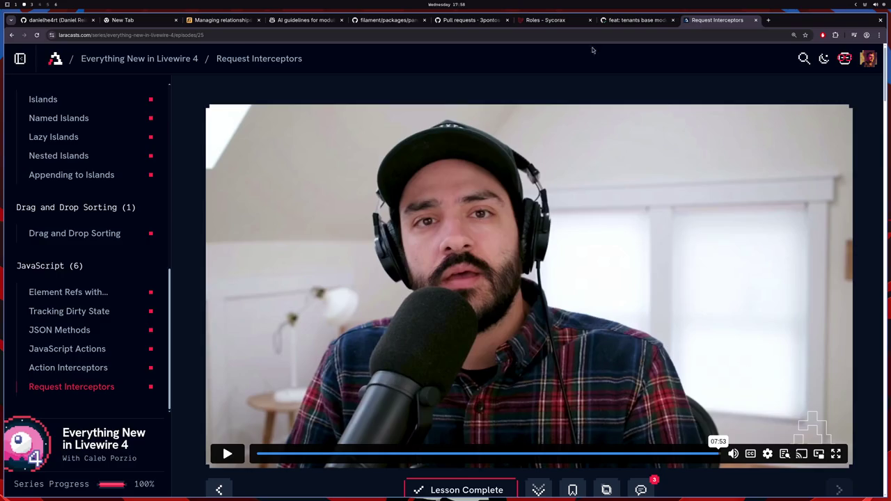
Step: Play the final seconds of the Request Interceptors video to 07:55 and dismiss the Lesson Complete message
scroll(552, 221, "down", 6)
scroll(648, 297, "up", 6)
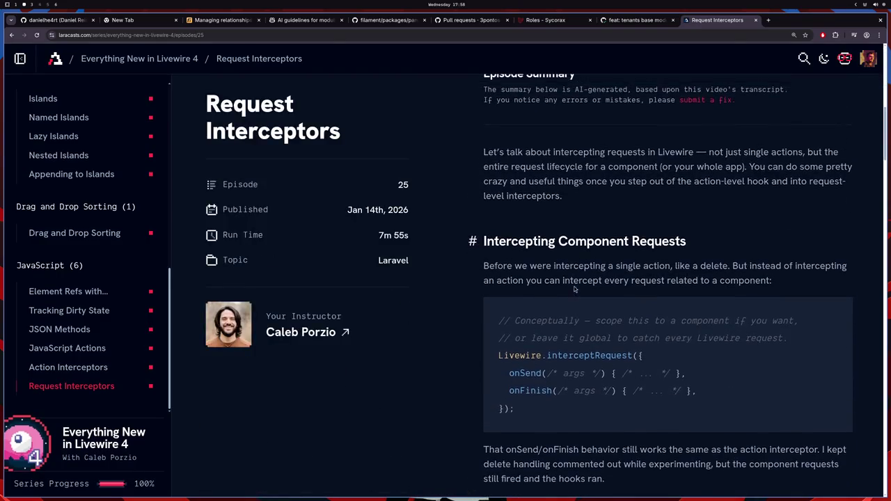
scroll(674, 316, "down", 3)
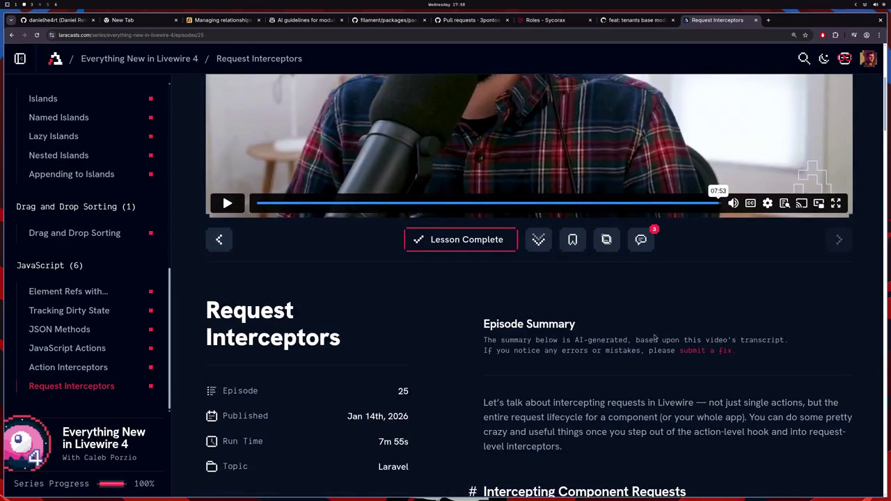
scroll(426, 324, "up", 3)
scroll(457, 365, "down", 2)
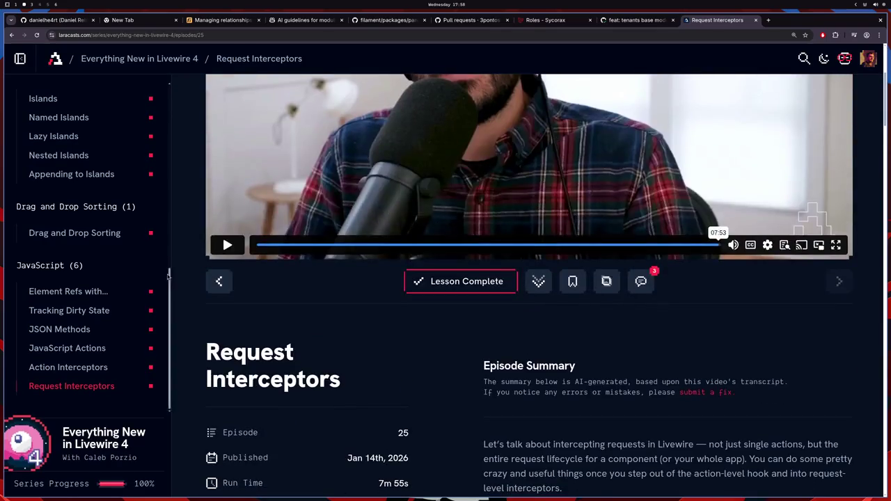
left_click(227, 244)
scroll(272, 312, "up", 4)
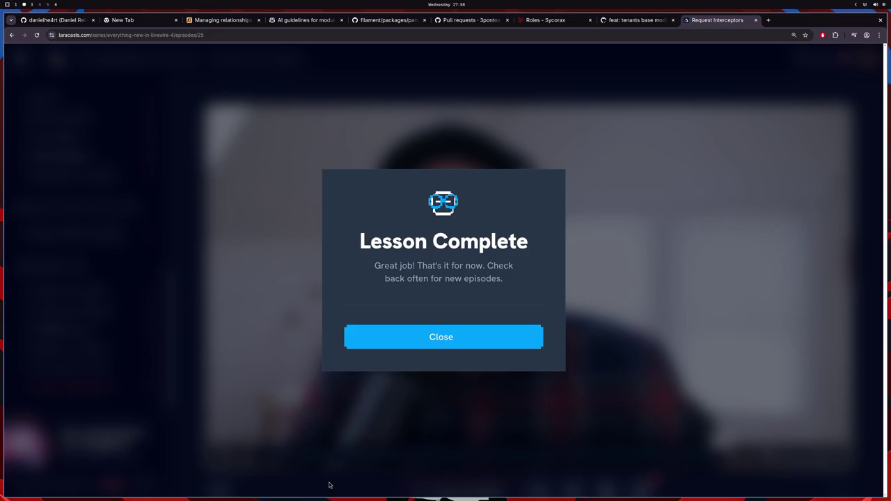
left_click(411, 337)
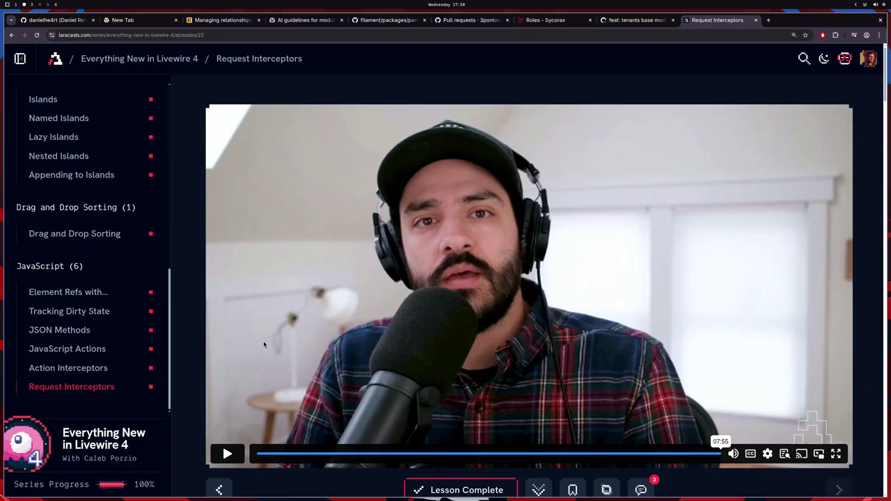
Step: Scroll through the episode page to the 7m 55s details and the series' 100% progress
scroll(104, 265, "up", 10)
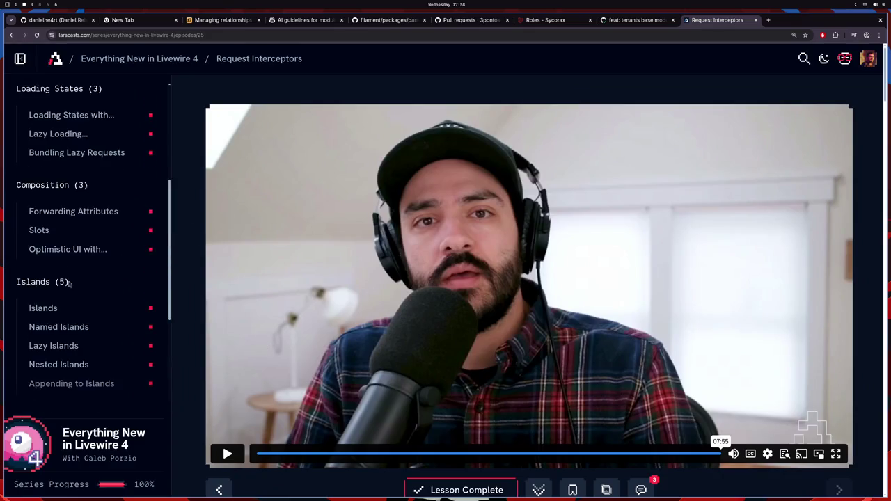
scroll(80, 273, "down", 10)
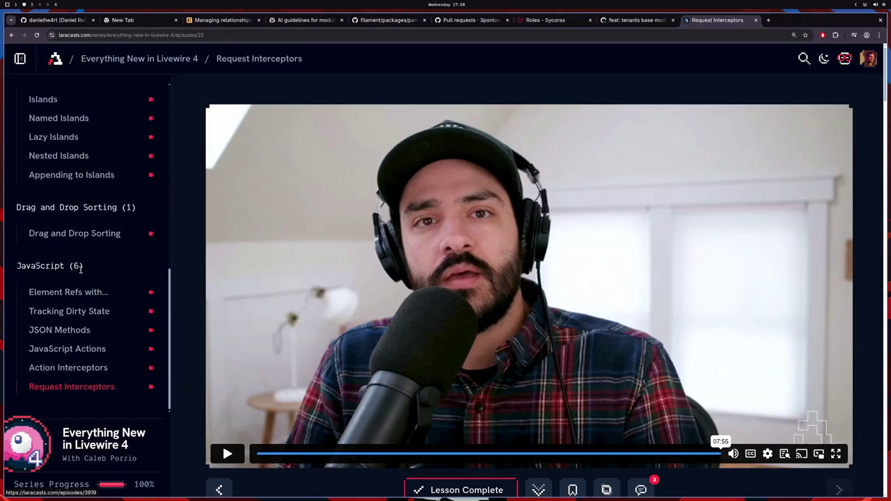
scroll(381, 342, "down", 6)
scroll(380, 342, "down", 1)
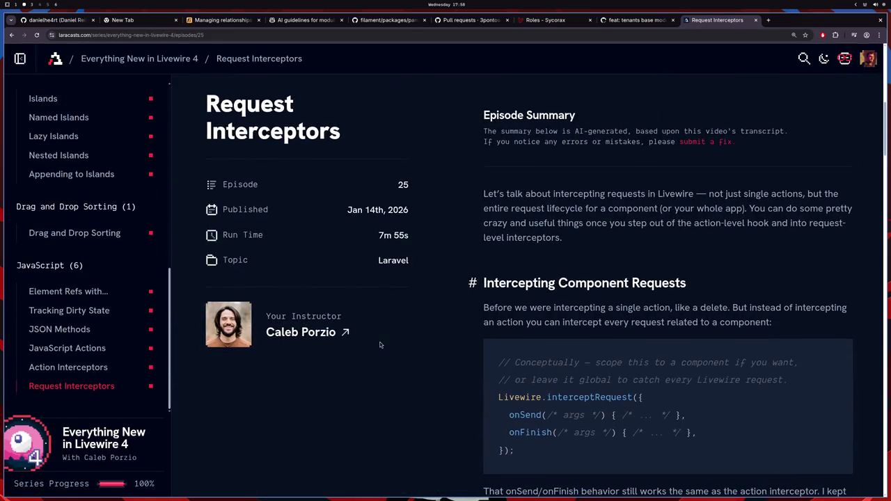